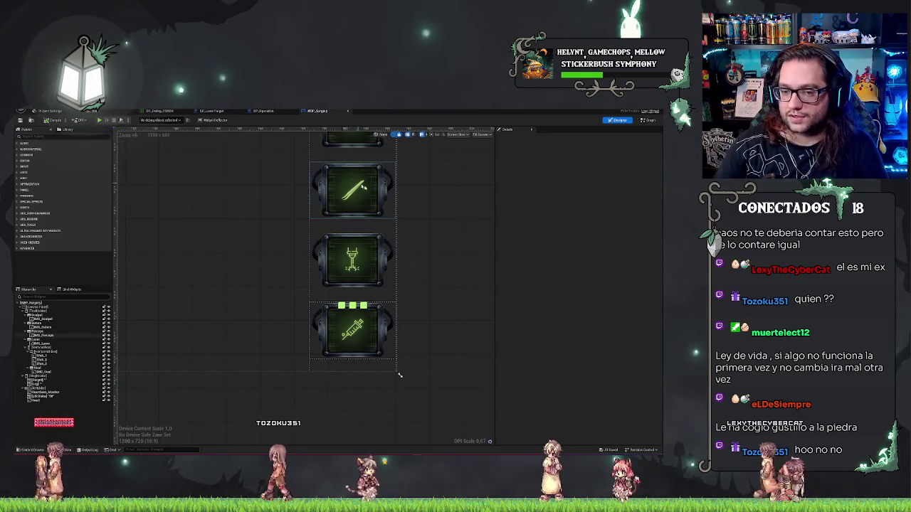
Step: Enlarge the WBP_Surgery tool-icon box, then play the level and finish the patient's dialogue
drag(397, 372, 268, 256)
scroll(268, 256, down, 7)
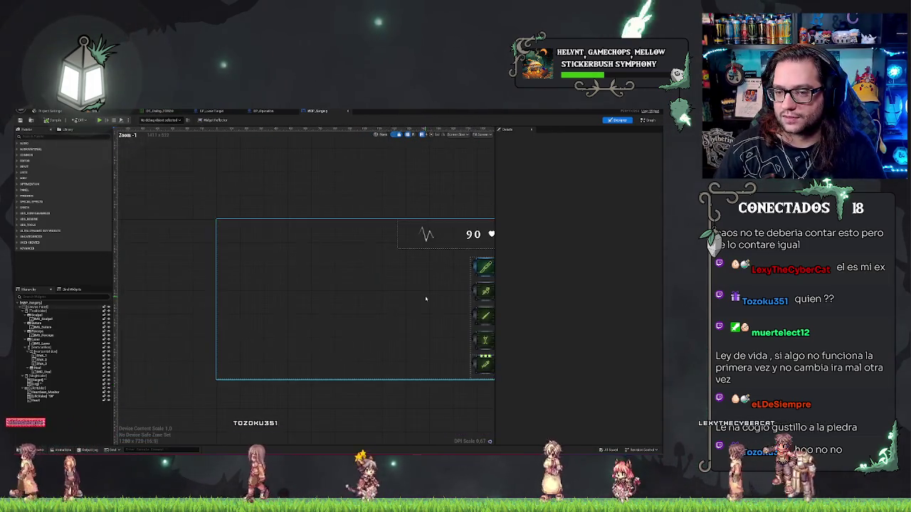
click(50, 111)
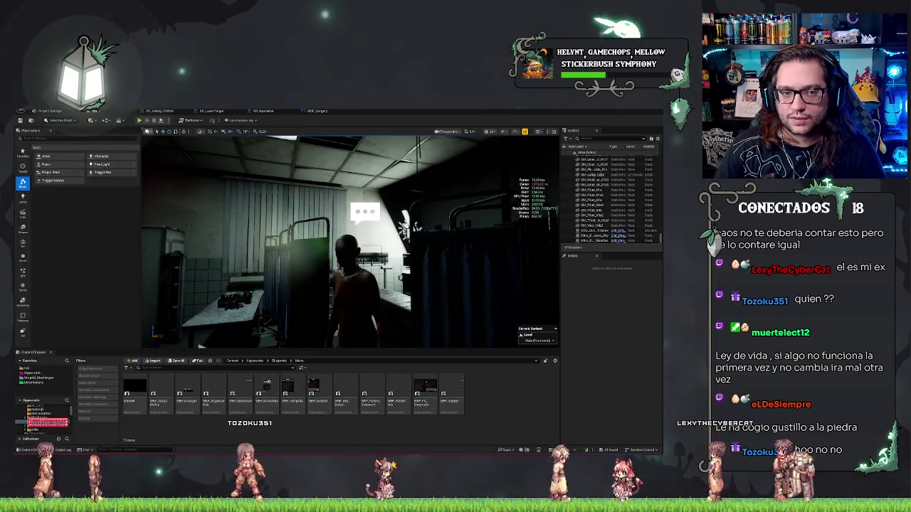
click(141, 121)
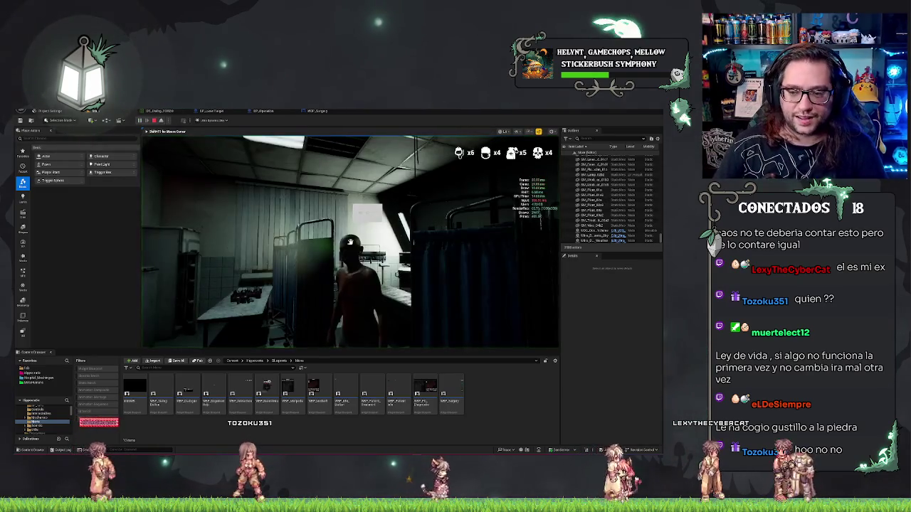
key(grave)
key(grave)
key(grave)
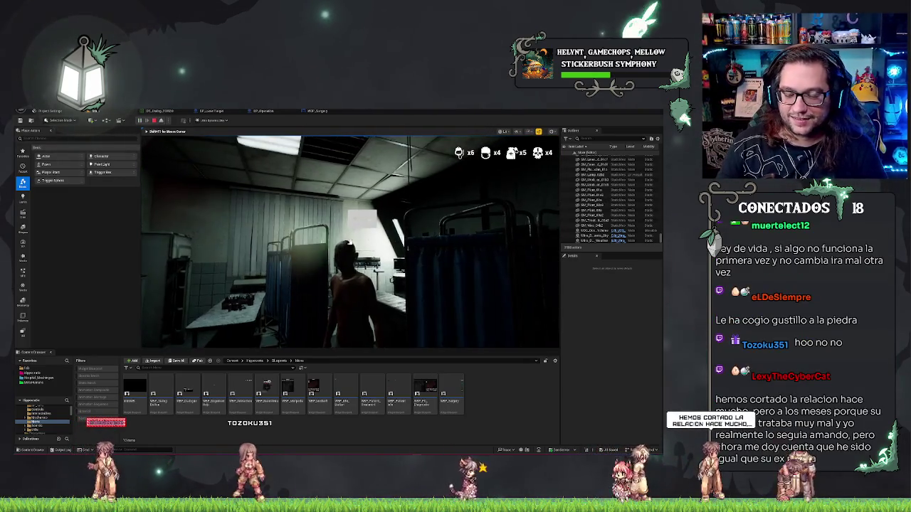
click(349, 242)
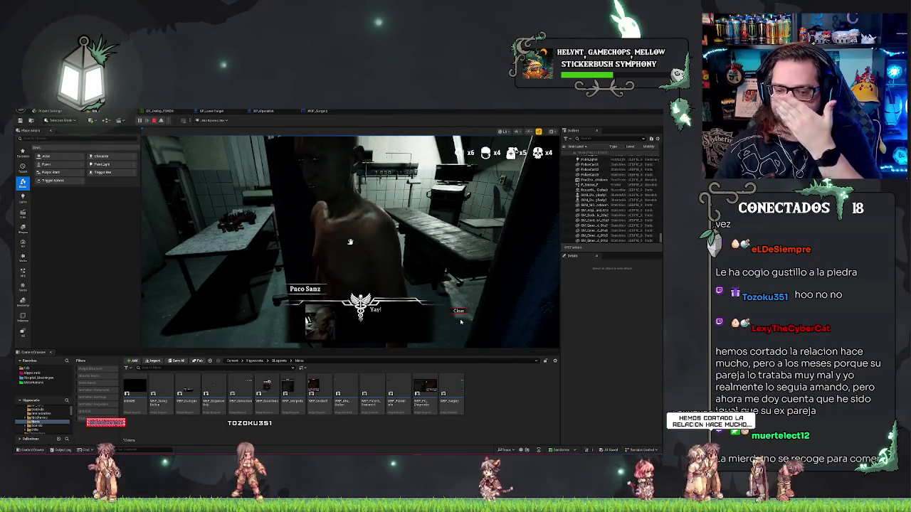
click(461, 311)
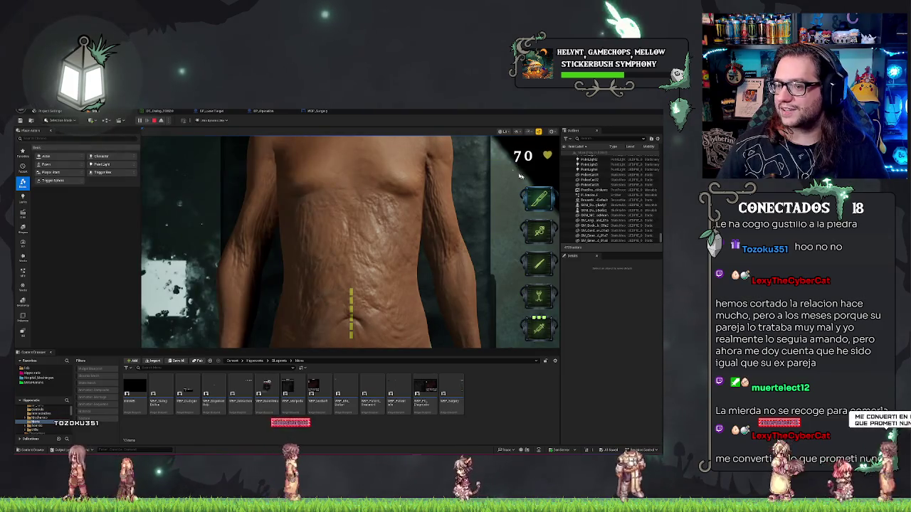
Step: Equip the syringe and scalpel and cut along the yellow abdominal guide, exposing the organs
click(538, 327)
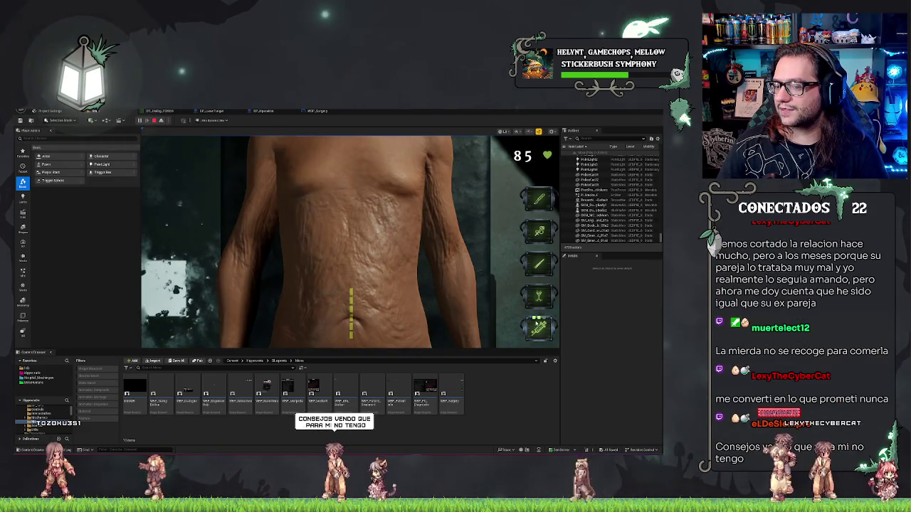
click(538, 327)
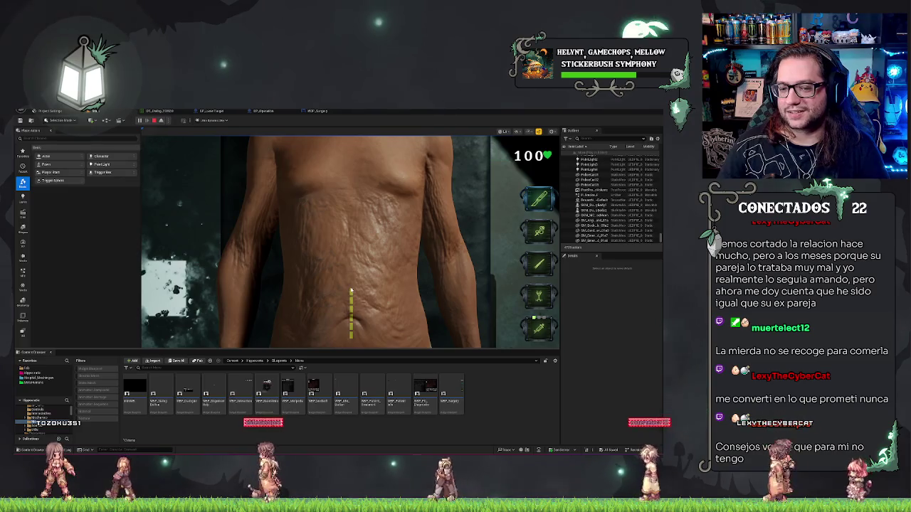
drag(391, 212, 394, 242)
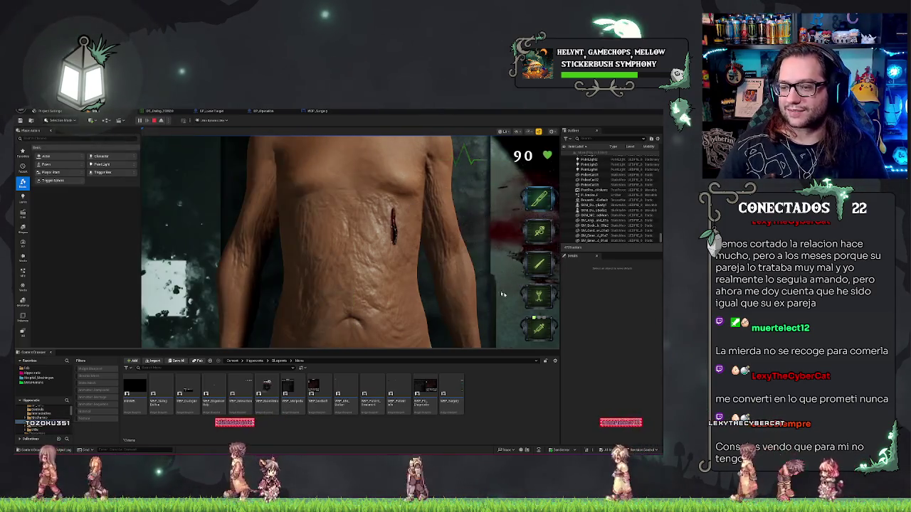
click(539, 232)
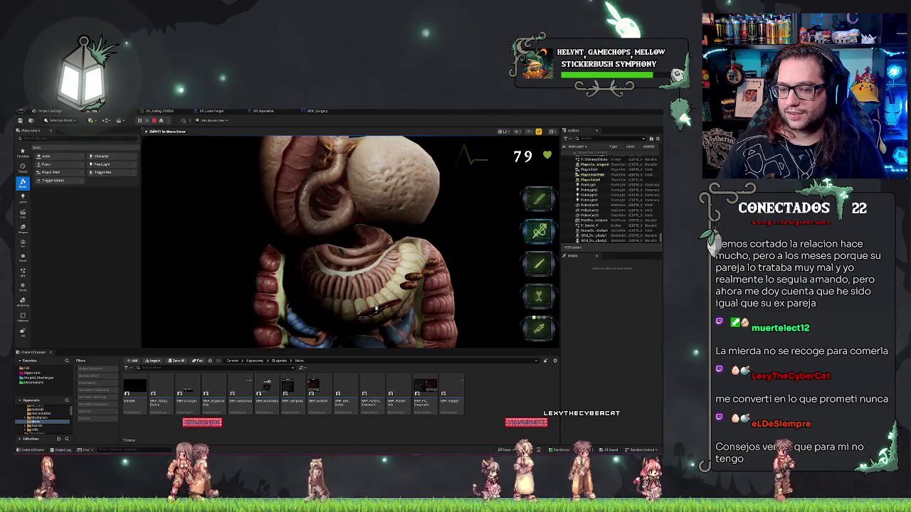
Step: Switch to the laser and burn across the exposed intestines, dropping vitals to 10
click(540, 296)
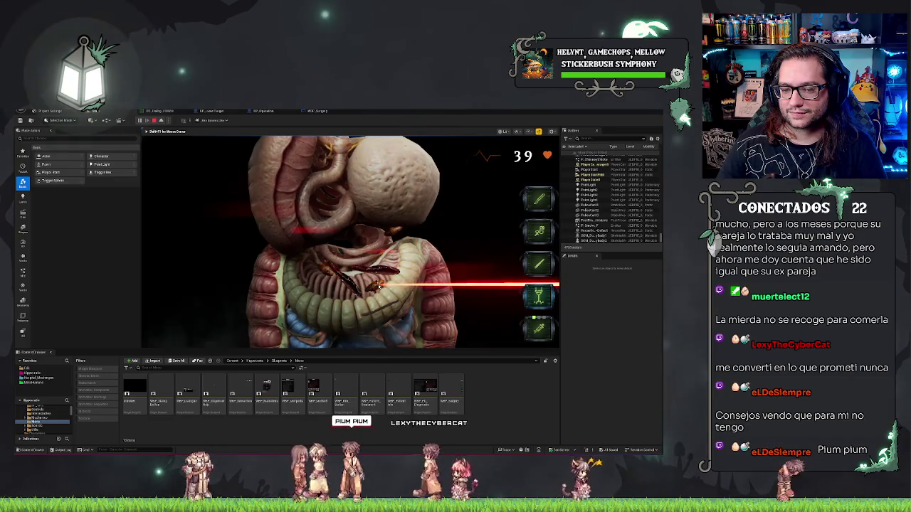
mouse_move(335, 282)
mouse_down()
mouse_move(347, 286)
mouse_move(335, 284)
mouse_move(352, 263)
mouse_move(349, 251)
mouse_move(384, 246)
mouse_move(387, 233)
mouse_move(373, 263)
mouse_move(493, 239)
mouse_up()
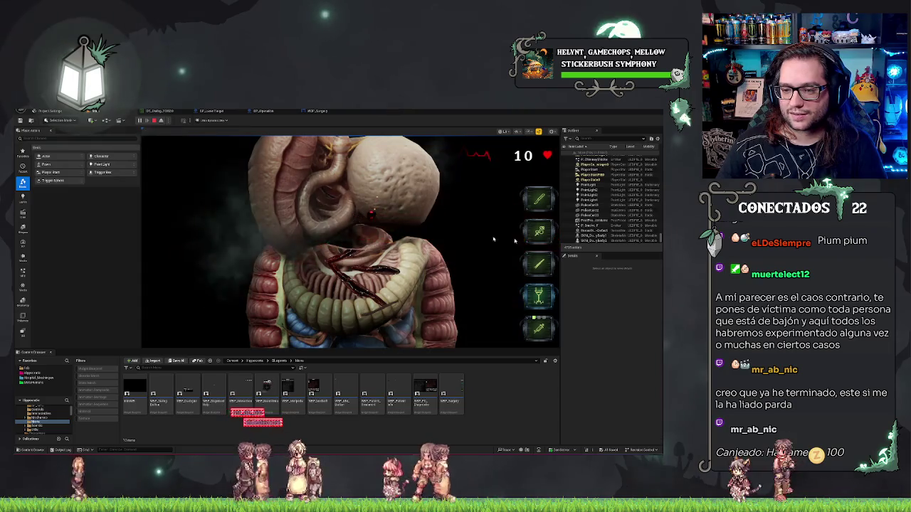
click(539, 327)
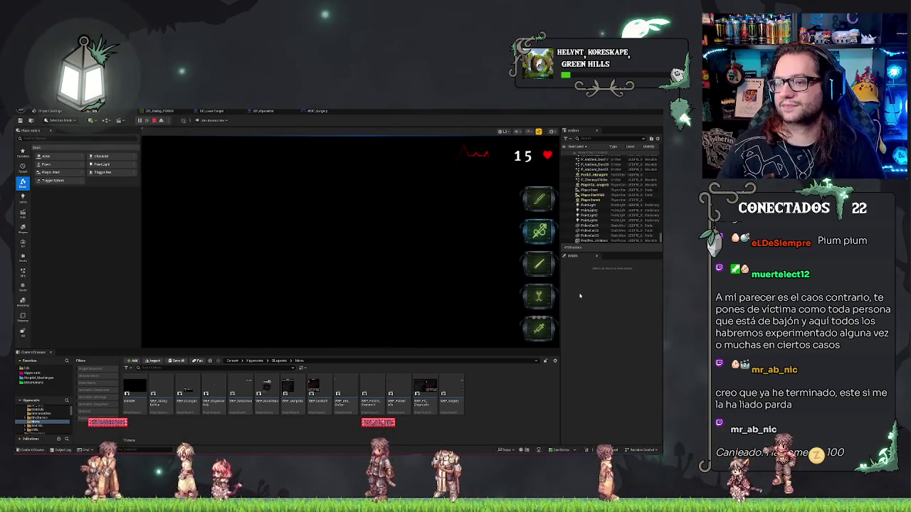
Step: Refocus the black game viewport and wait for the hospital room scene to reload
click(338, 306)
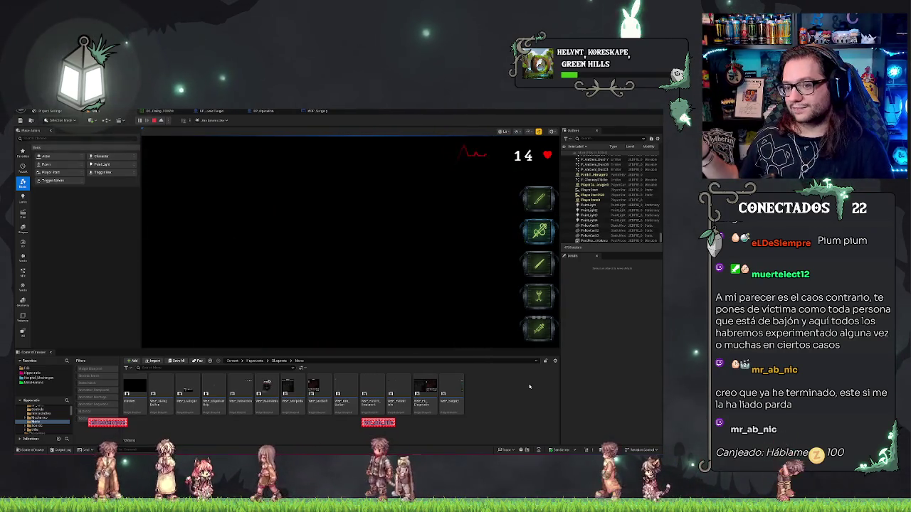
click(350, 241)
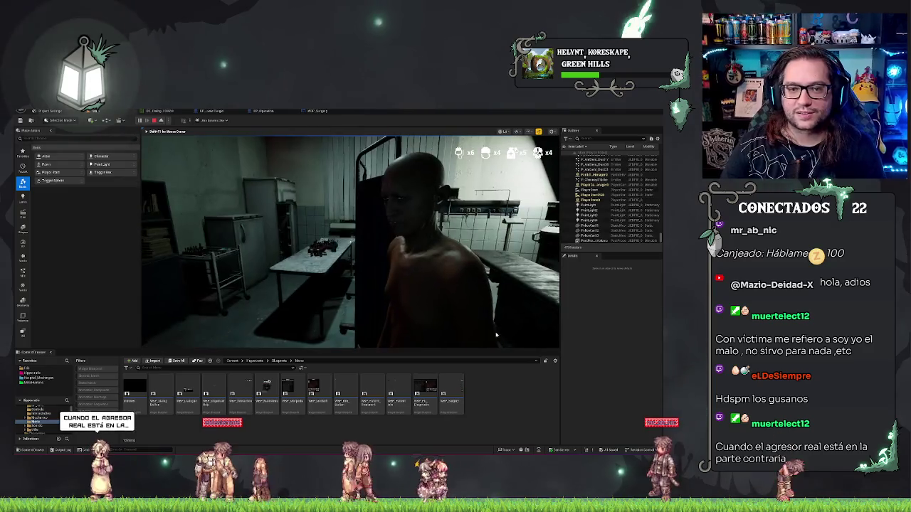
Step: Review DT_Dialog rows 5 and 4 ('Yay!') in the Row Editor, then return to the level viewport
click(153, 112)
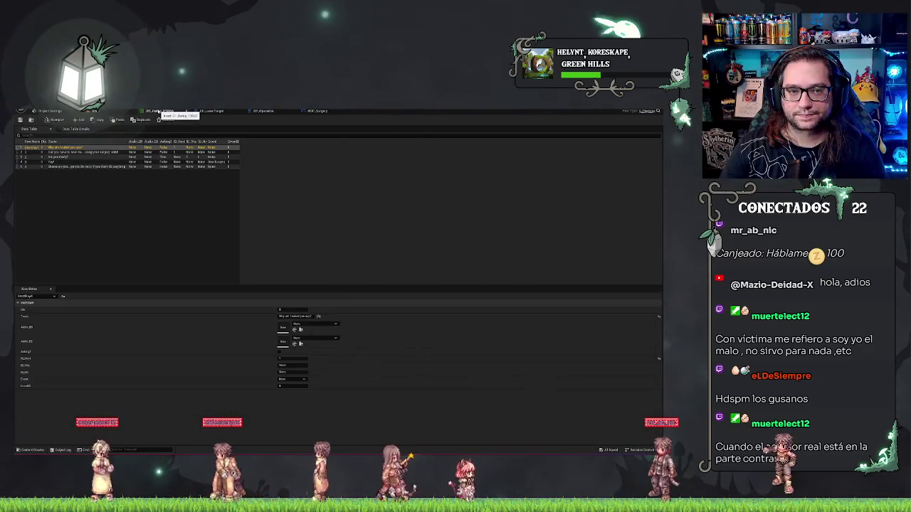
click(55, 167)
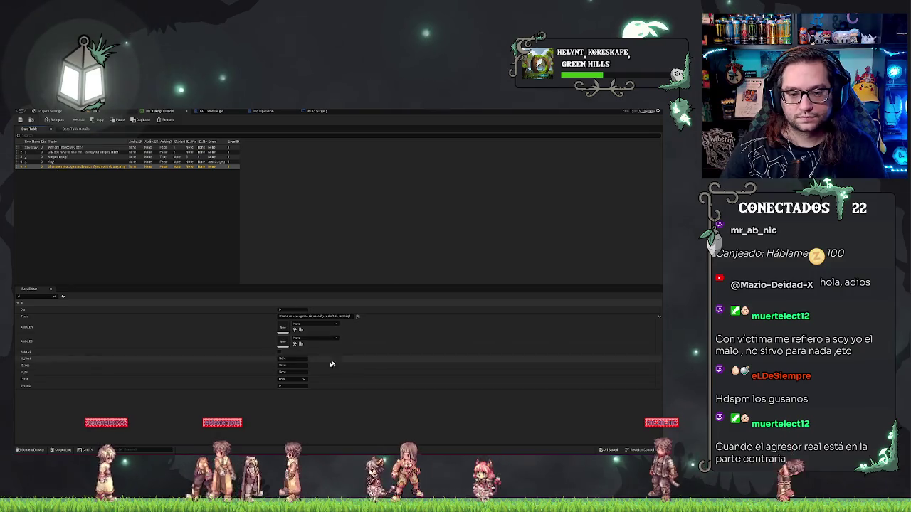
click(52, 162)
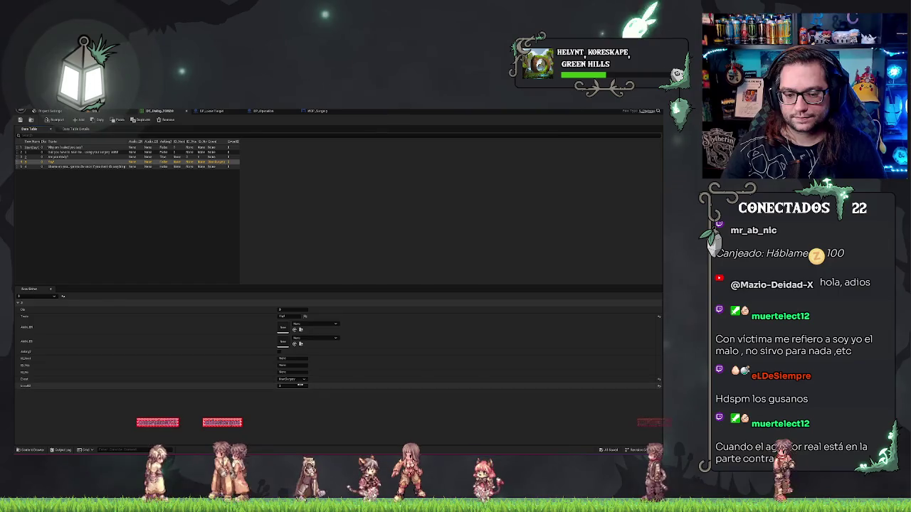
click(139, 113)
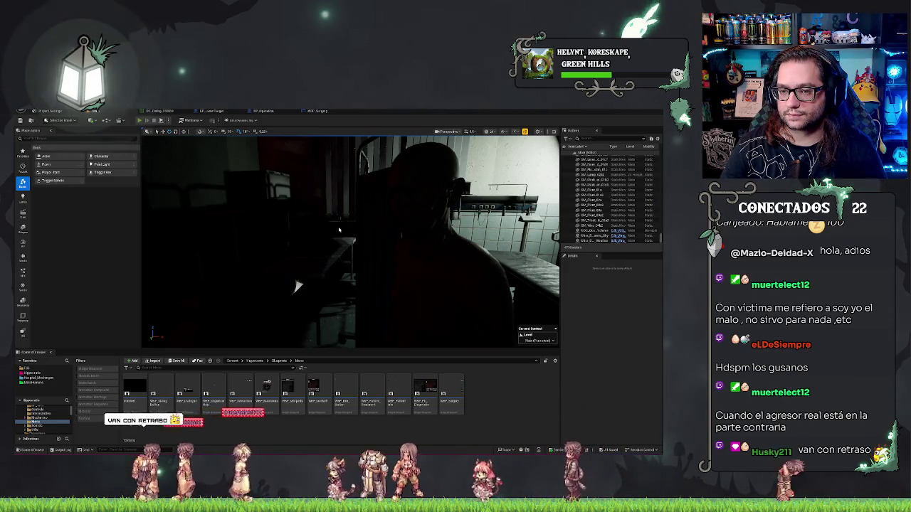
Step: Start a new play test with Alt+P, advance the patient's dialogue and accept the surgery
key(alt+p)
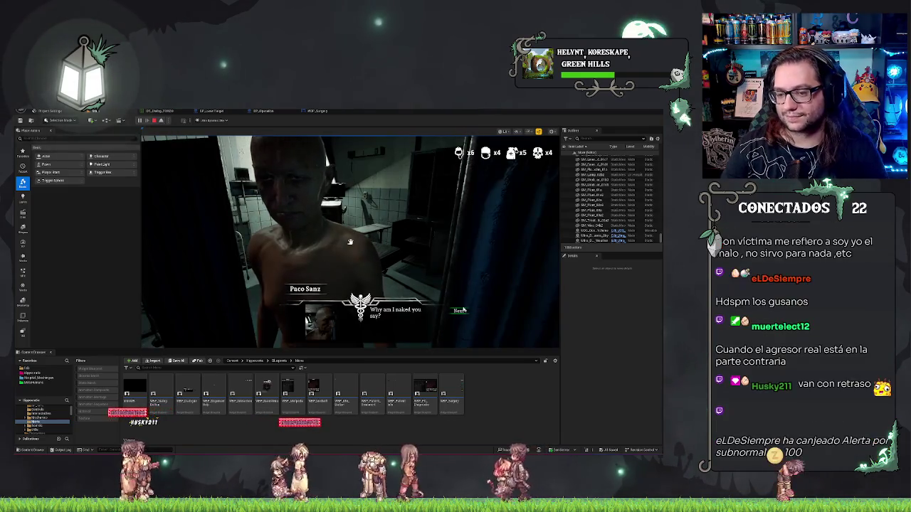
click(461, 311)
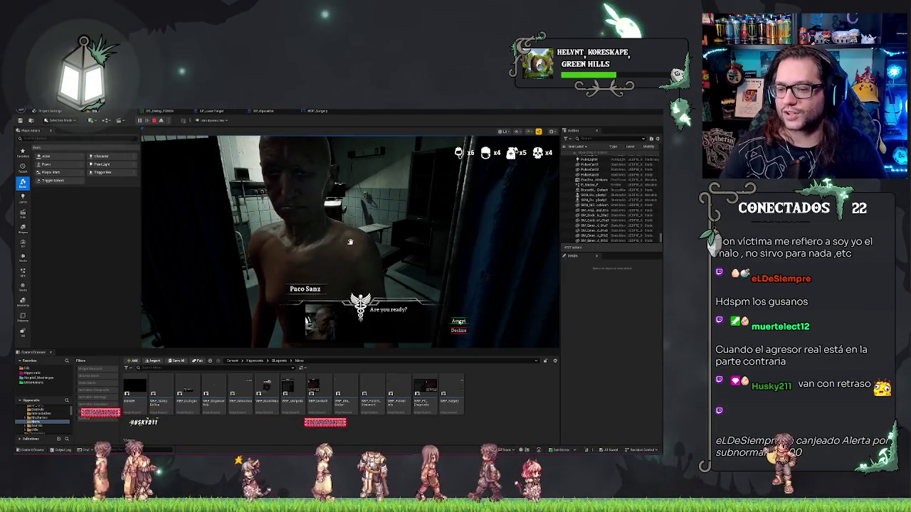
click(458, 321)
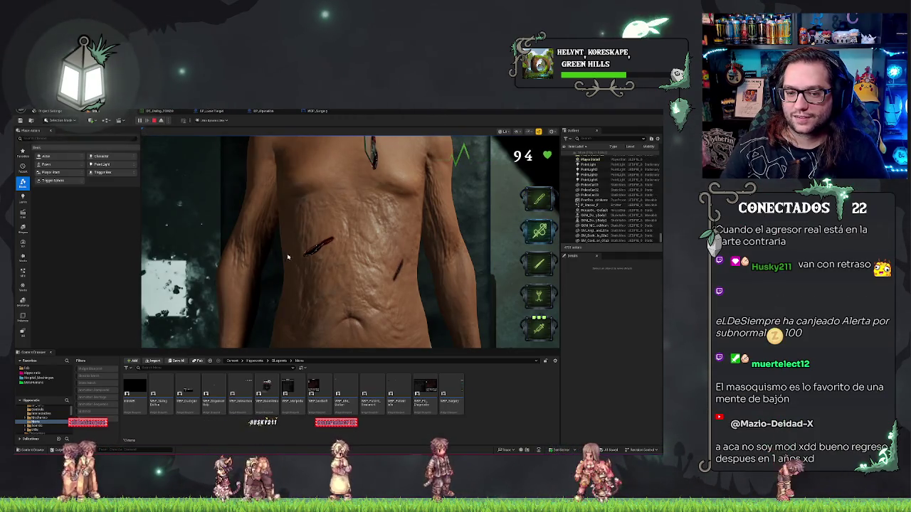
Step: Focus the game view, reveal the incision guide with Shift+F1, and cut the chest to expose the lungs
click(326, 251)
scroll(487, 230, down, 1)
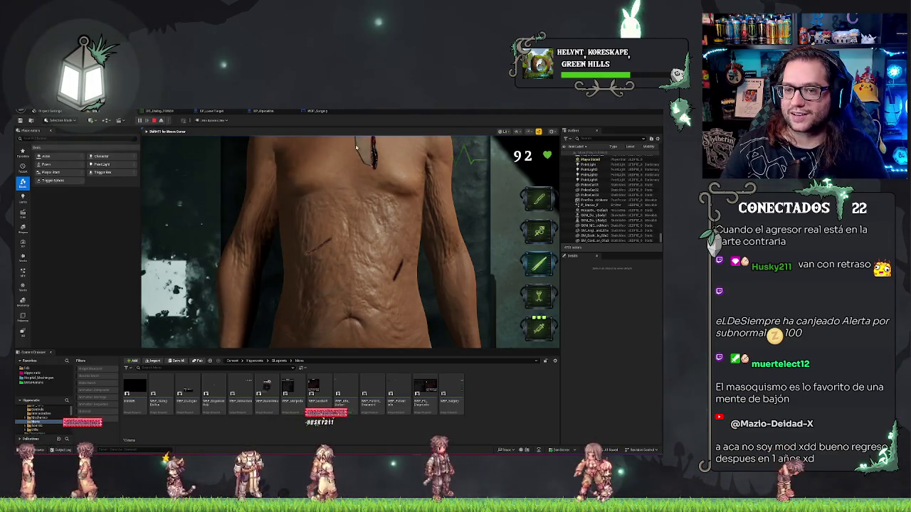
scroll(405, 184, up, 1)
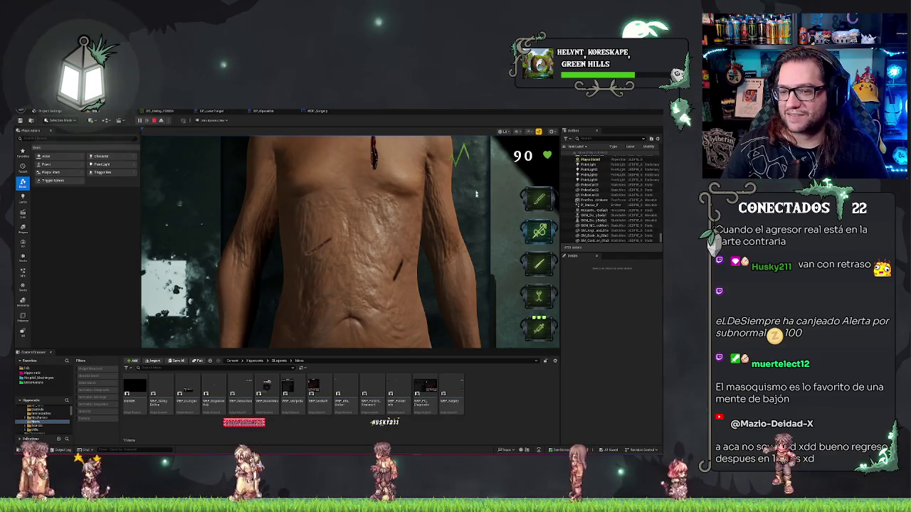
click(362, 150)
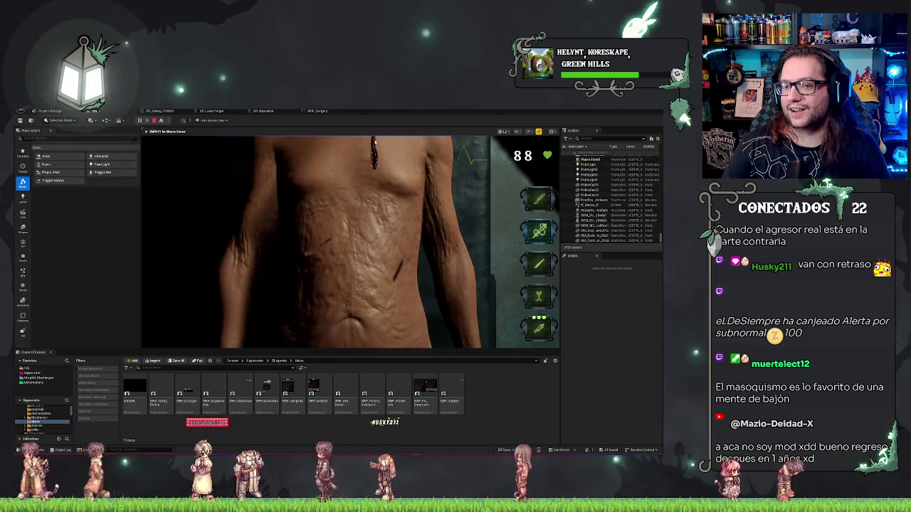
key(shift+F1)
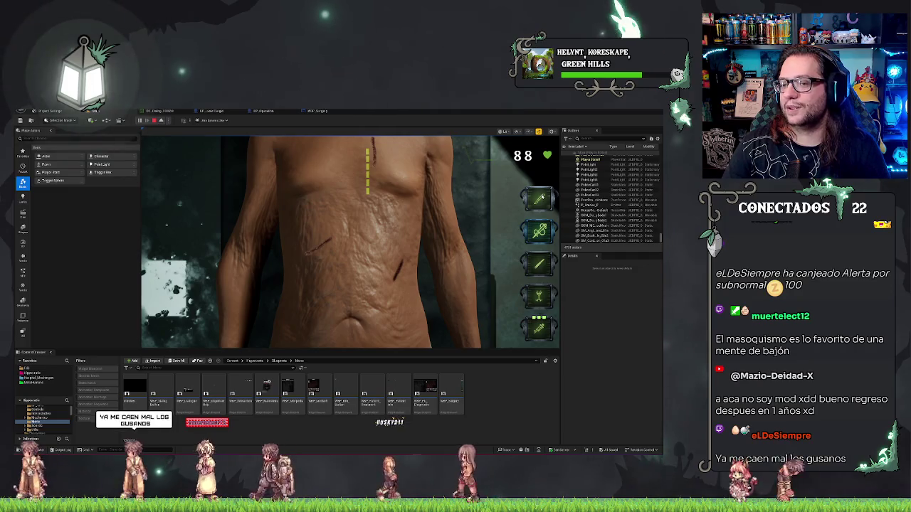
click(367, 151)
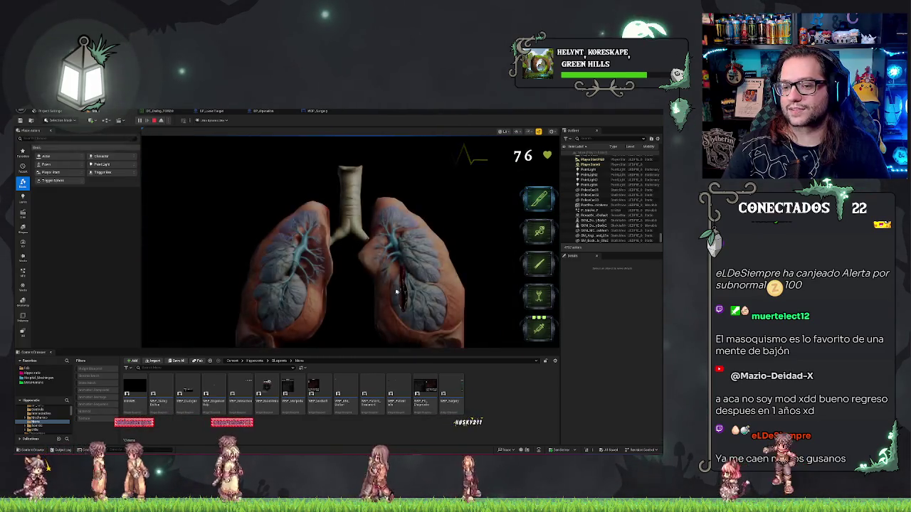
Step: Take up the second surgical tool and play on until the hospital room scene returns
click(546, 234)
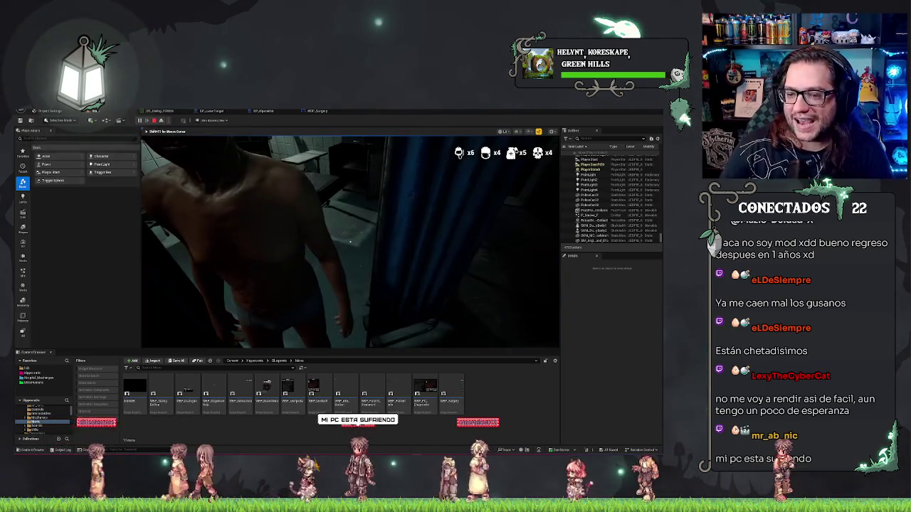
Step: Stop the Play-In-Editor session with Esc
key(Escape)
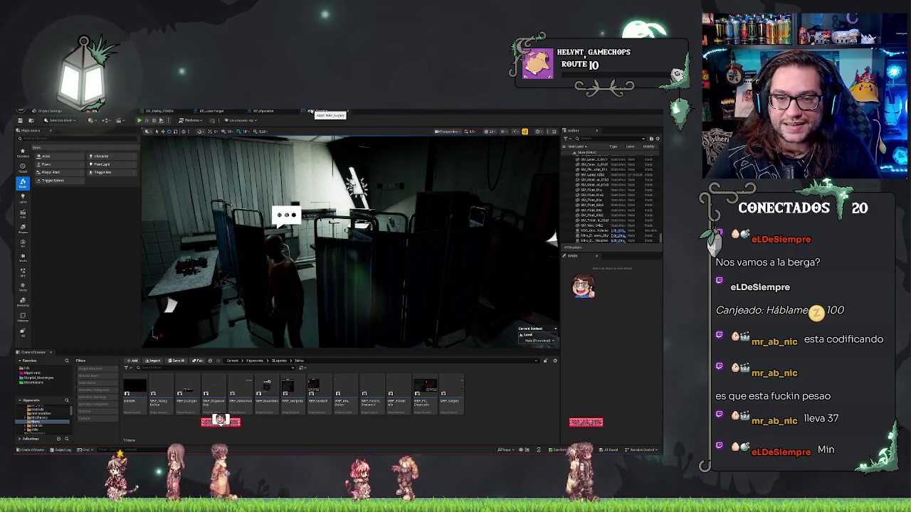
Step: Bring up the WBP_Surgery widget designer with its 90 heart readout and icon column
click(313, 111)
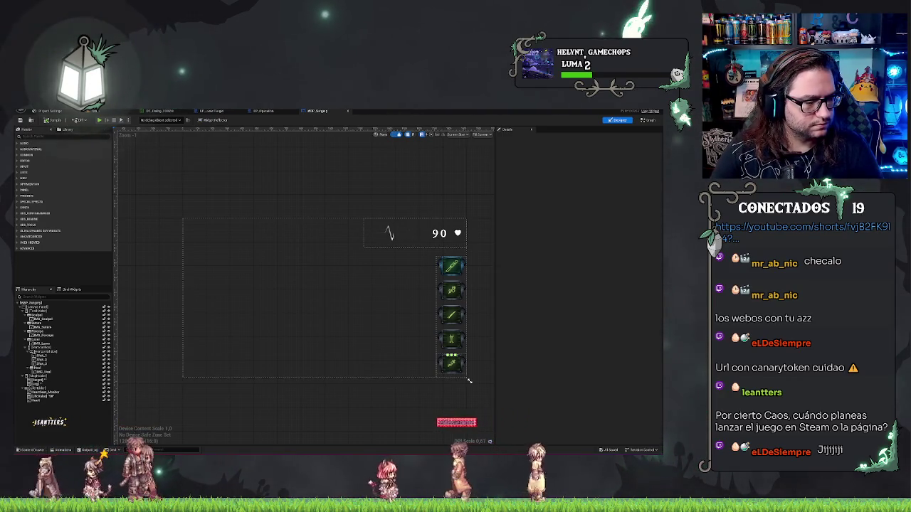
Step: Switch from the Unreal Engine editor over to the Audacity window
key(alt+Tab)
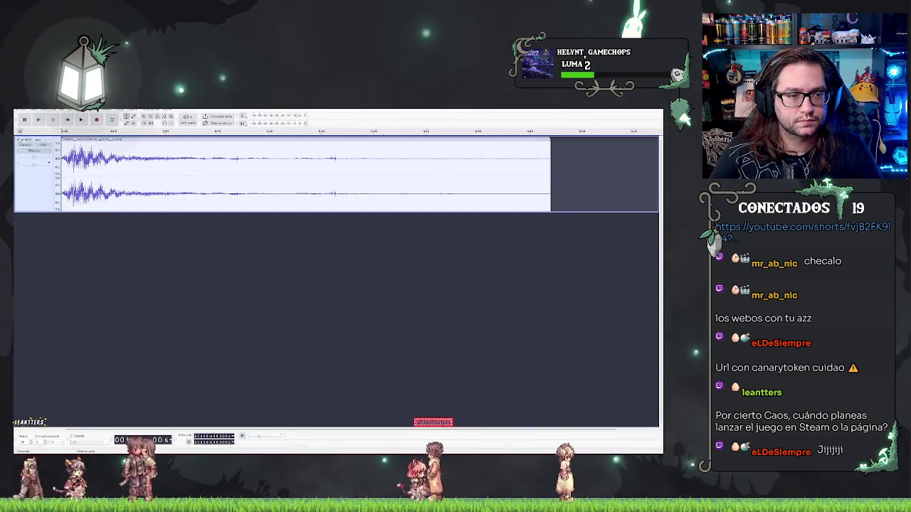
Step: Clear the old audio track and import the beep sequence file into the empty project
key(ctrl+z)
drag(286, 253, 337, 247)
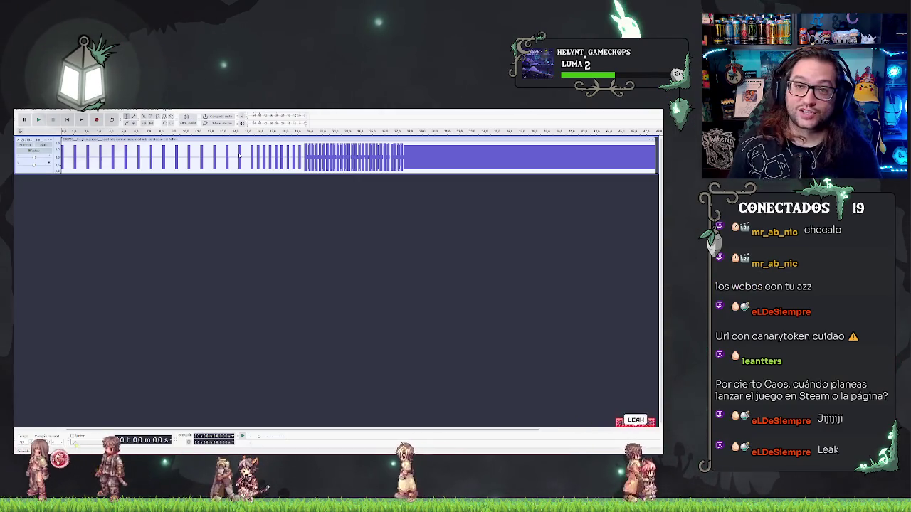
click(462, 272)
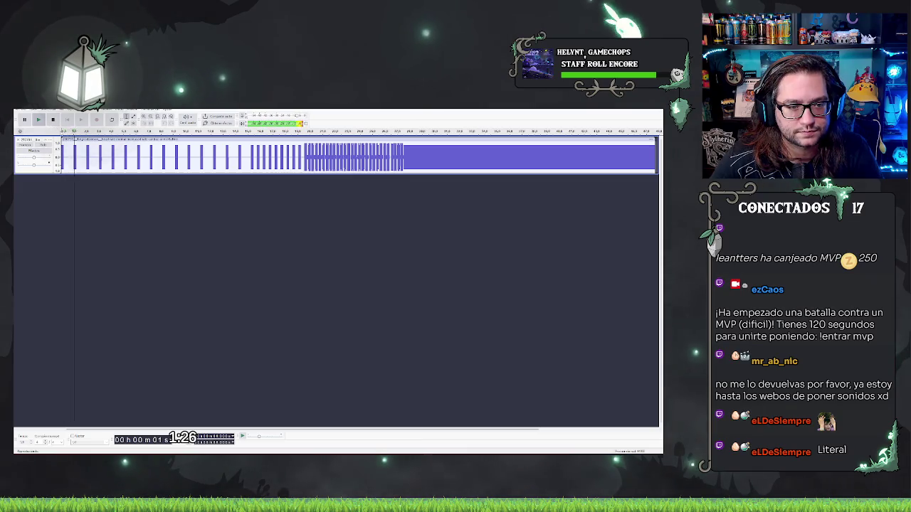
Step: Delete a short stretch at the start of the beep track so the beeps begin almost immediately
click(67, 135)
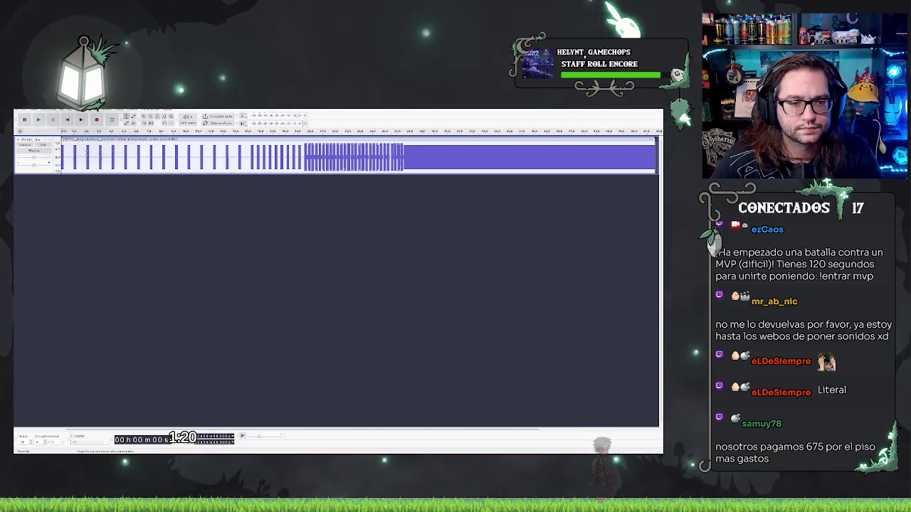
click(68, 154)
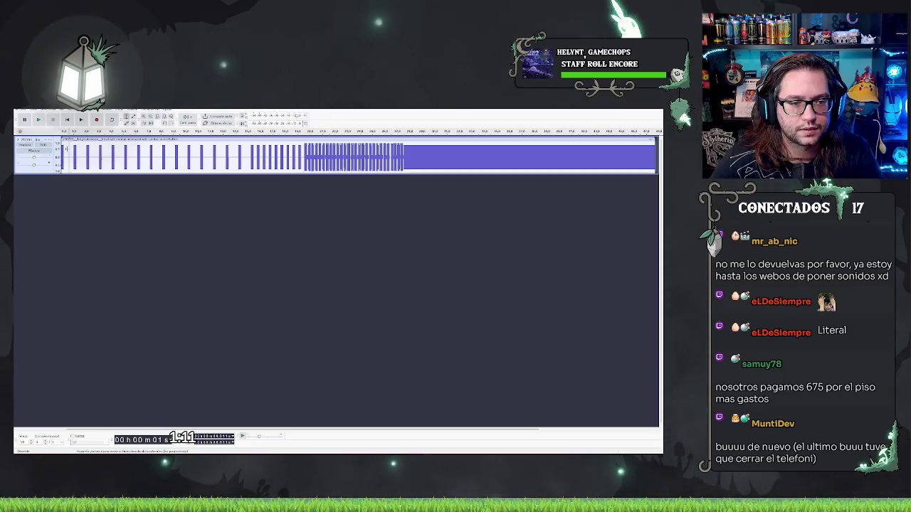
click(84, 177)
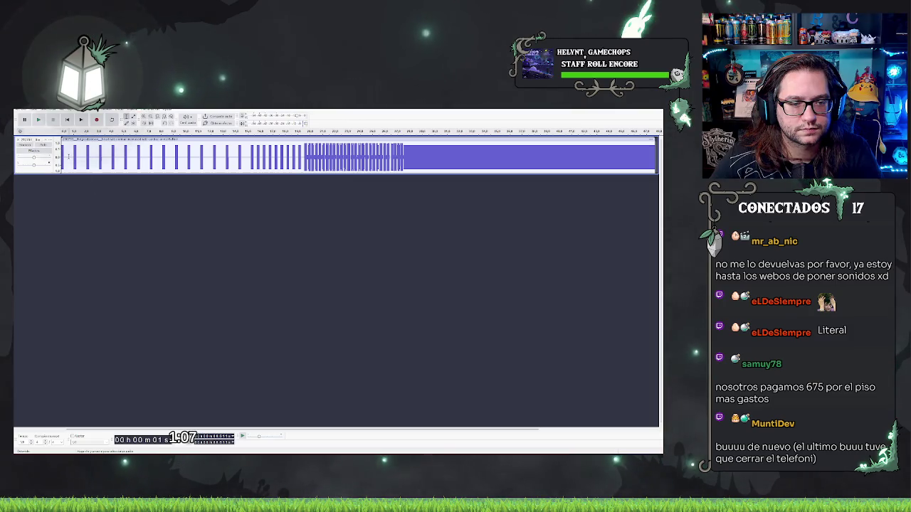
drag(69, 156, 74, 157)
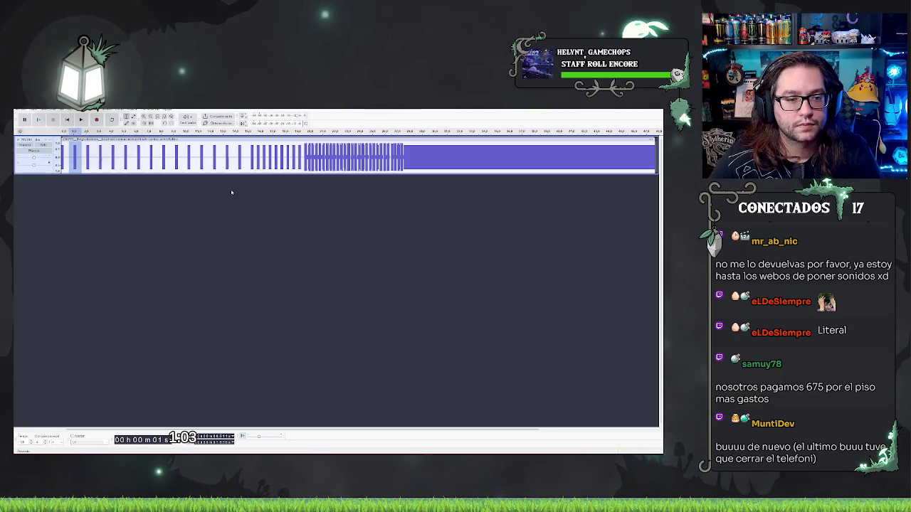
key(Delete)
click(102, 224)
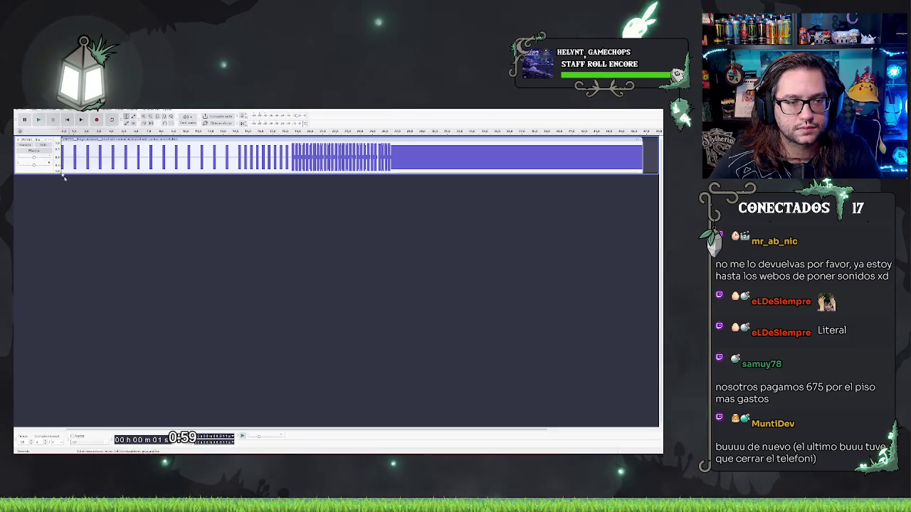
Step: Add a new mono track and paste a short beep clip at its start
right_click(132, 242)
click(180, 245)
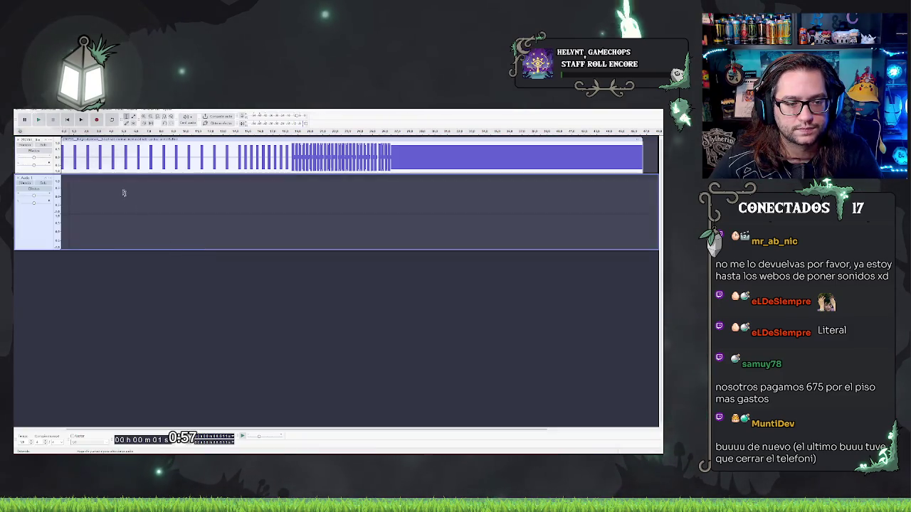
key(ctrl+v)
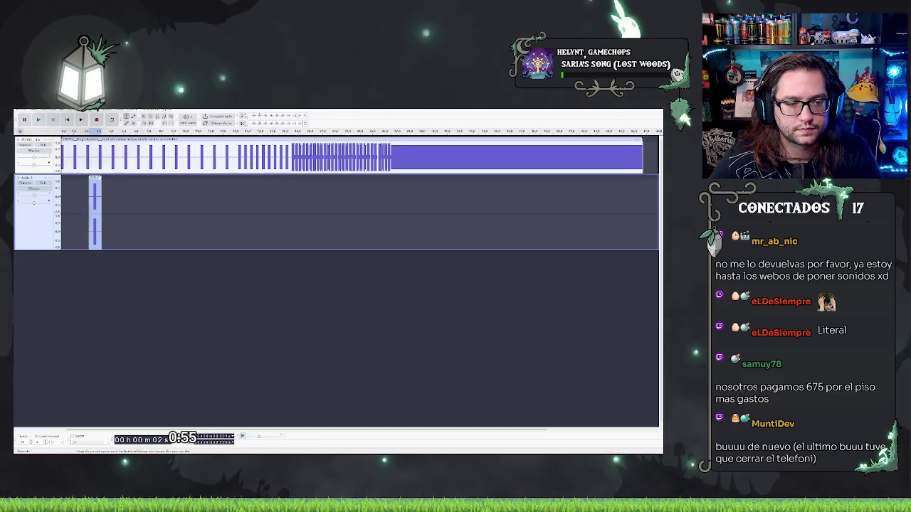
drag(95, 175, 67, 177)
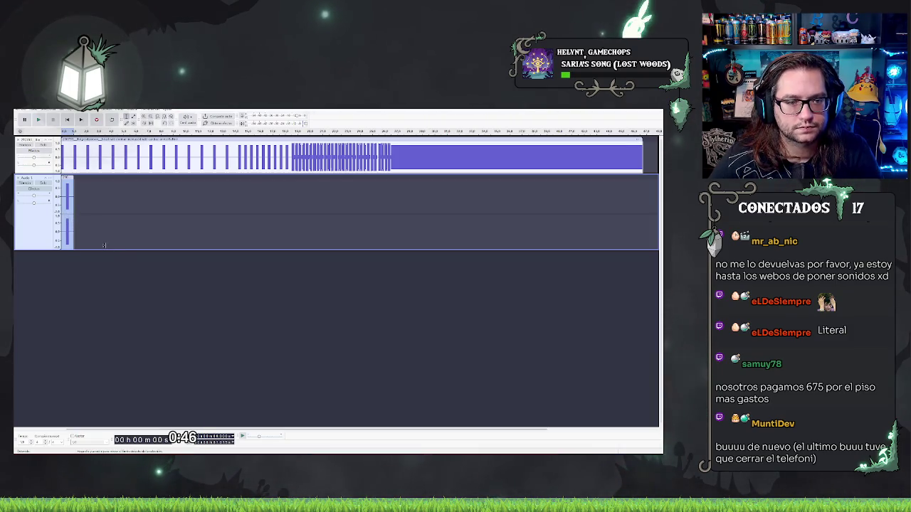
Step: Slide the long beep clip on the top track later so it no longer starts at zero
scroll(78, 204, up, 1)
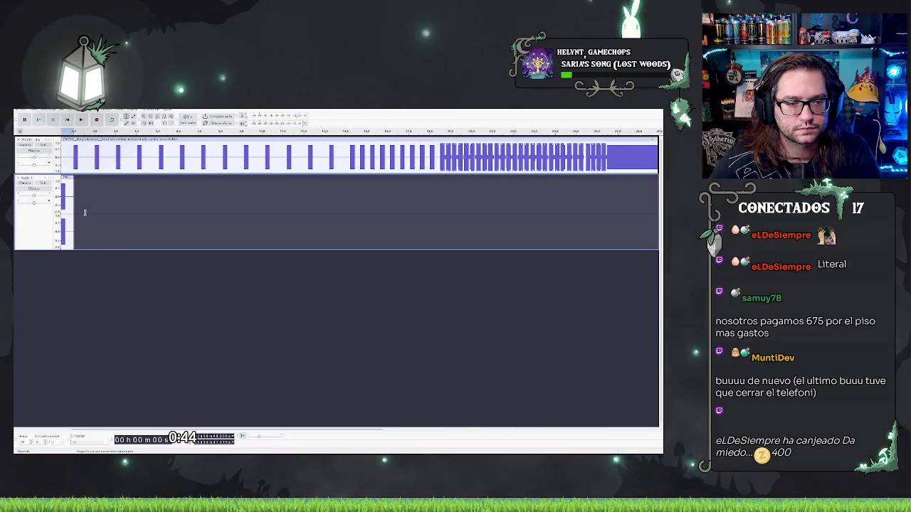
click(93, 234)
drag(112, 251, 61, 242)
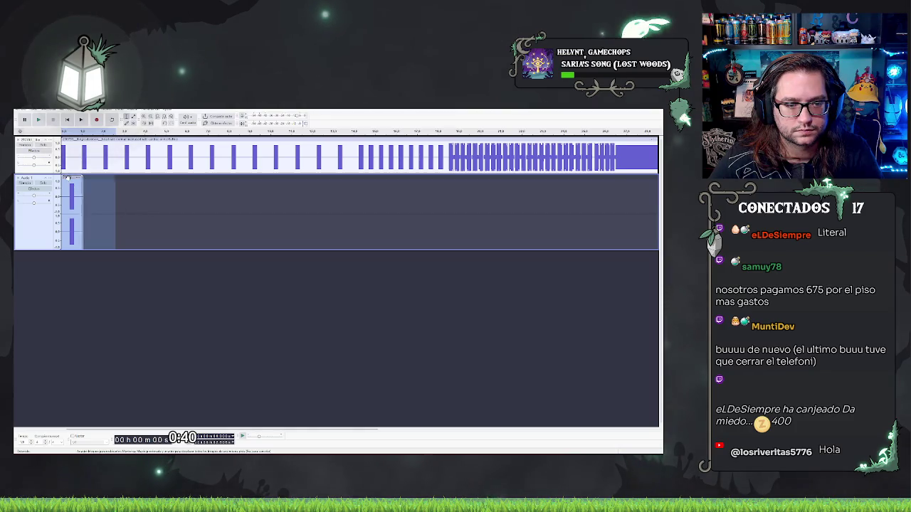
drag(129, 137, 244, 173)
scroll(195, 221, down, 5)
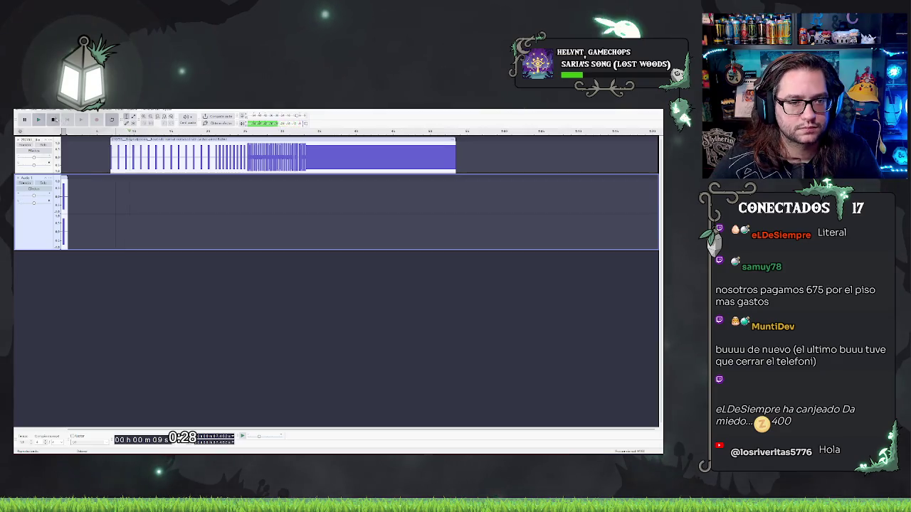
Step: Play the project and the top-track beep sequence to check their timing
key(space)
click(38, 120)
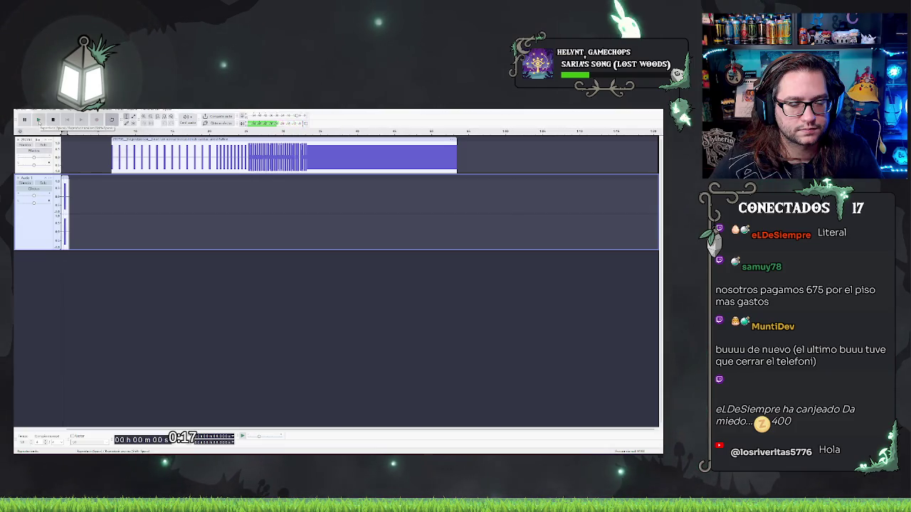
click(38, 119)
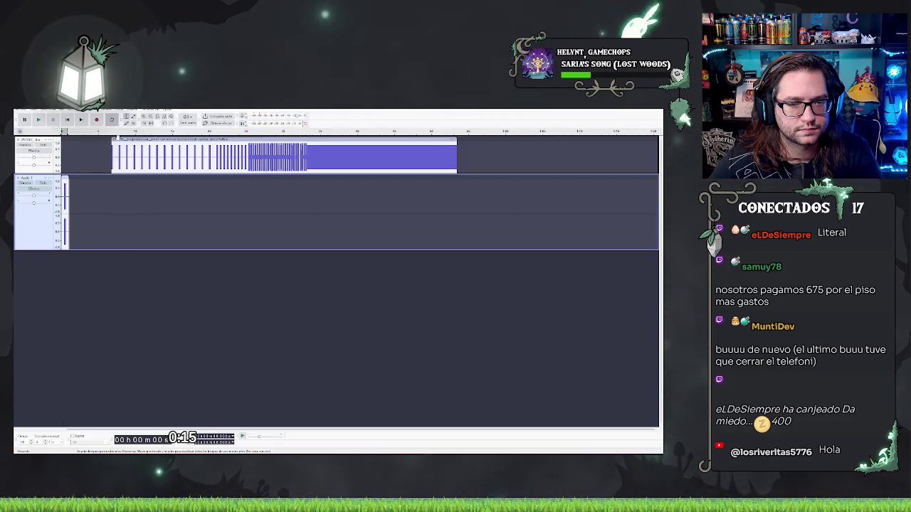
click(115, 139)
key(space)
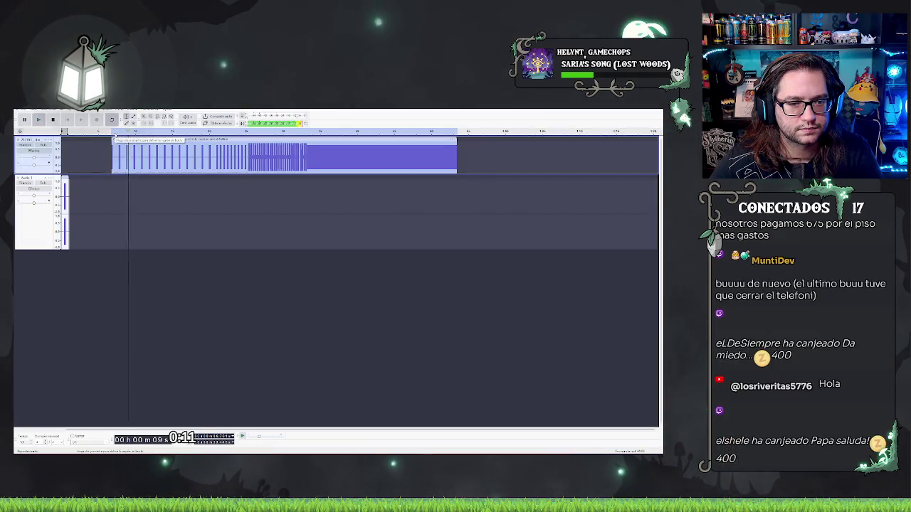
key(space)
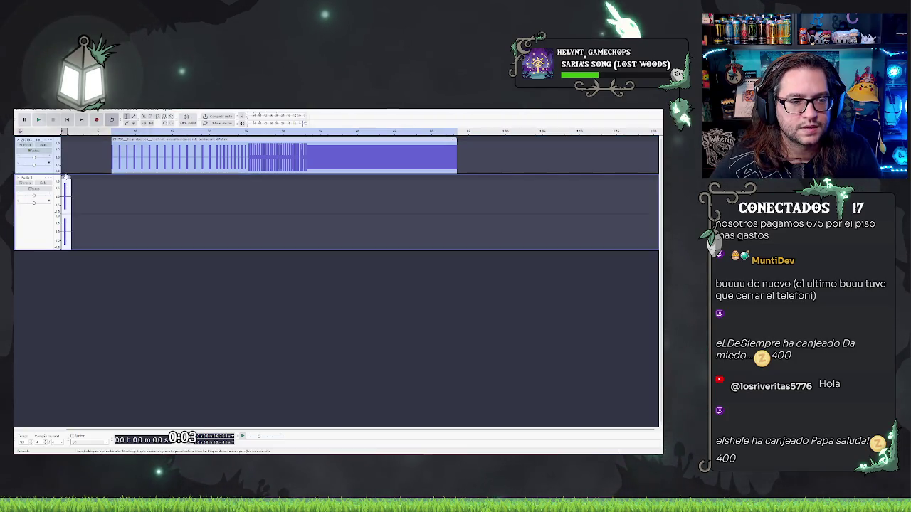
Step: Nudge the short beep clip later, return it to time zero, and play both tracks
drag(65, 178, 76, 178)
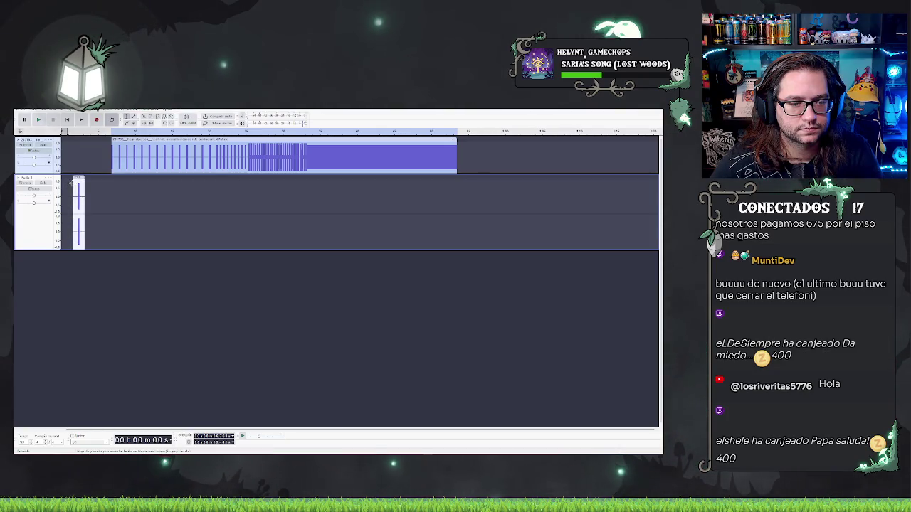
drag(80, 178, 65, 178)
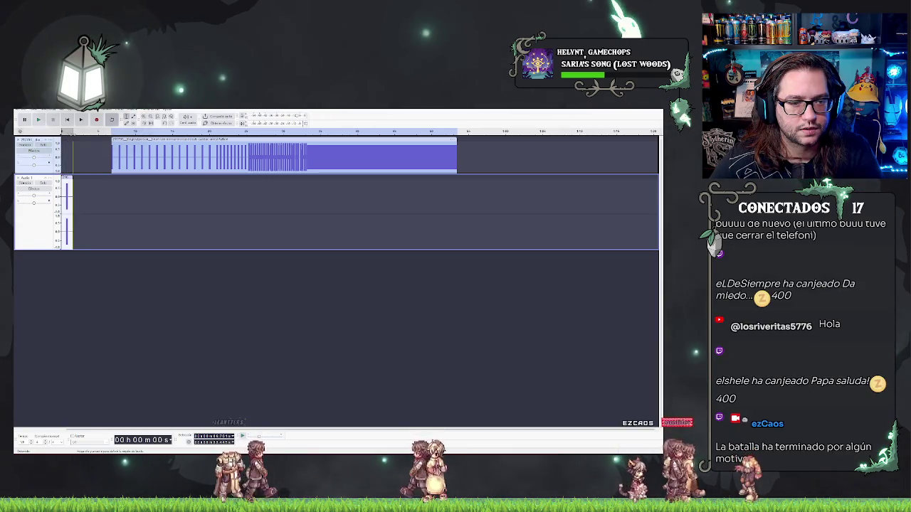
key(space)
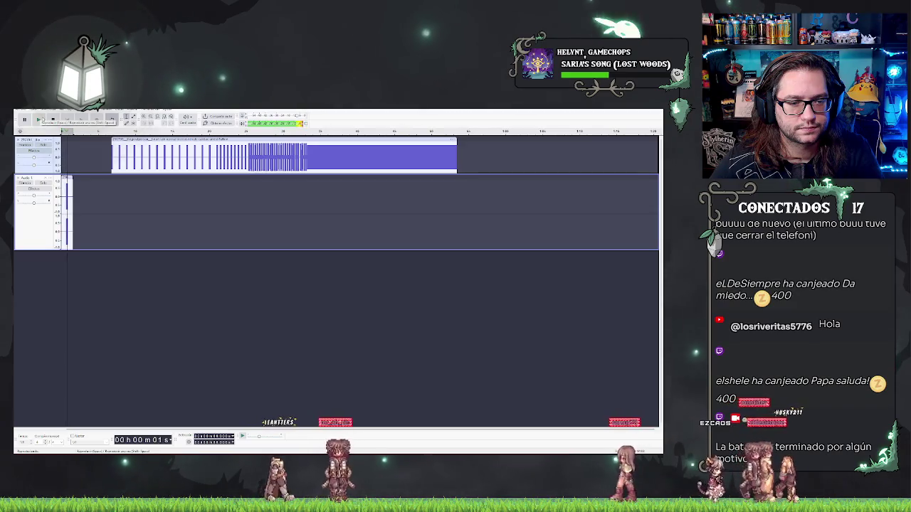
Step: Stop playback and trim the slow opening beeps off the long clip's left edge
click(54, 120)
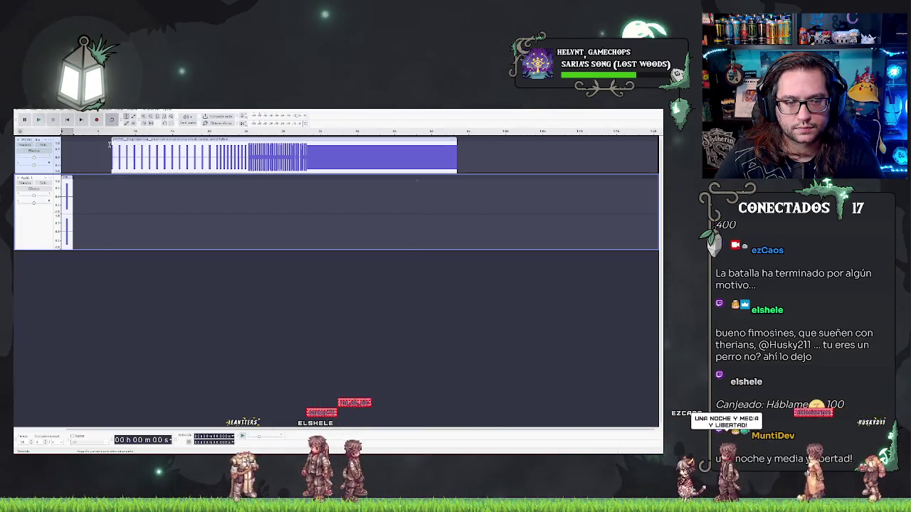
drag(110, 143, 213, 153)
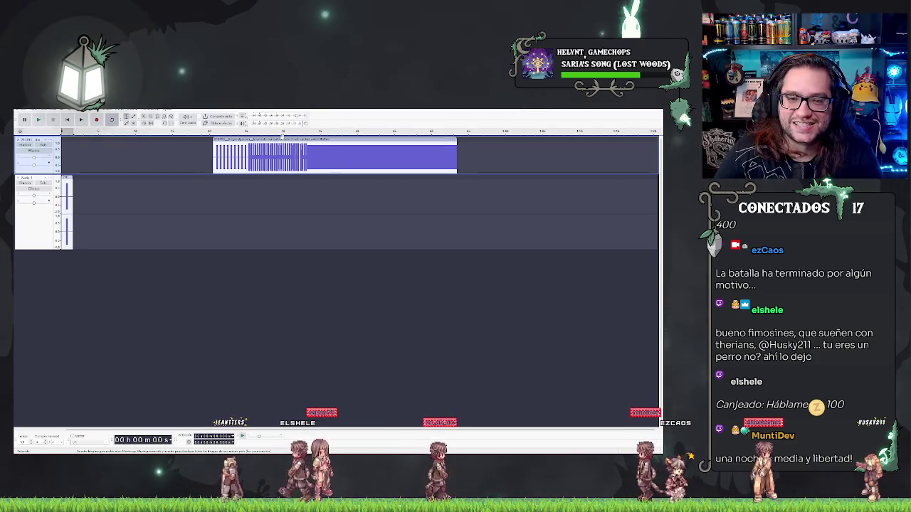
Step: Move the trimmed long beep clip back near the timeline start and play it to check
drag(225, 140, 111, 140)
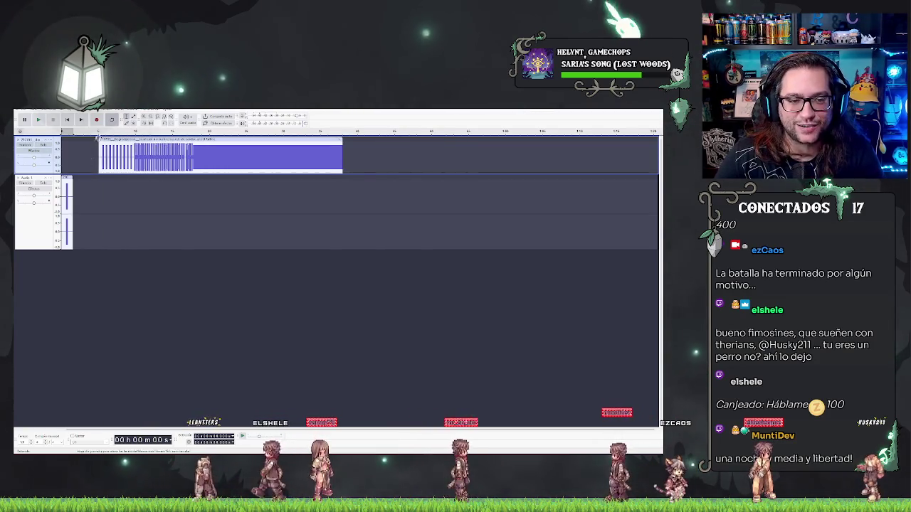
scroll(111, 164, up, 3)
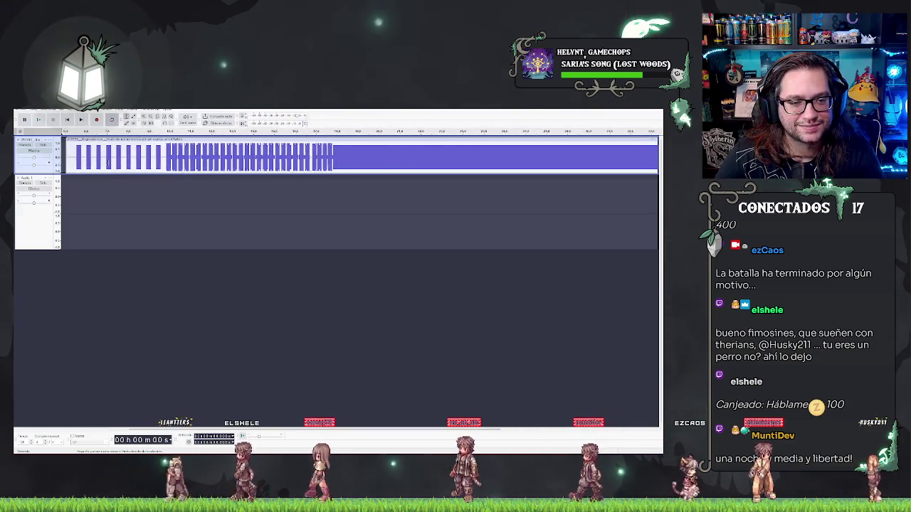
key(space)
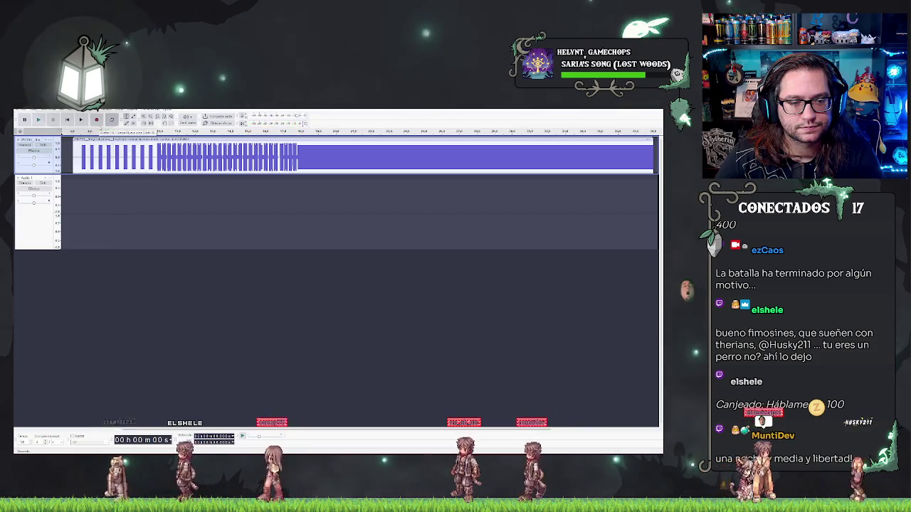
key(space)
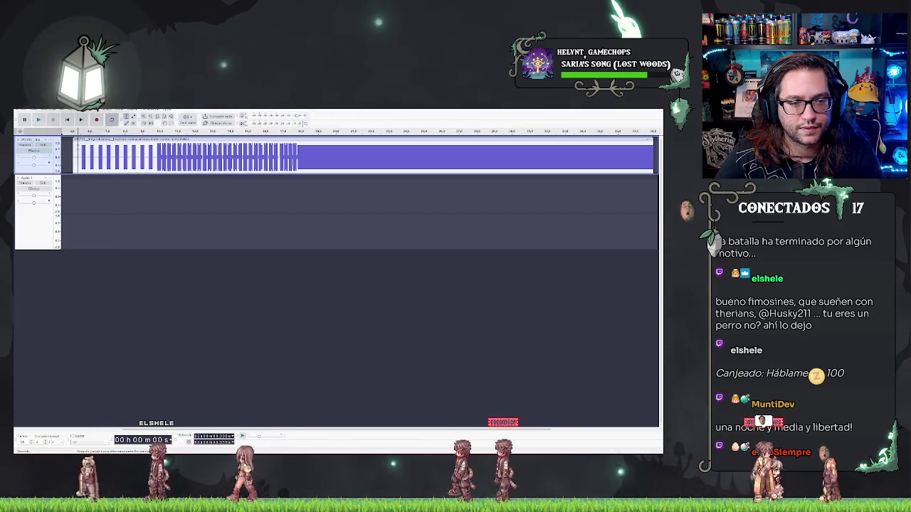
Step: Cut a short lead-in from the start of the long beep clip and clear the selection
drag(80, 157, 93, 157)
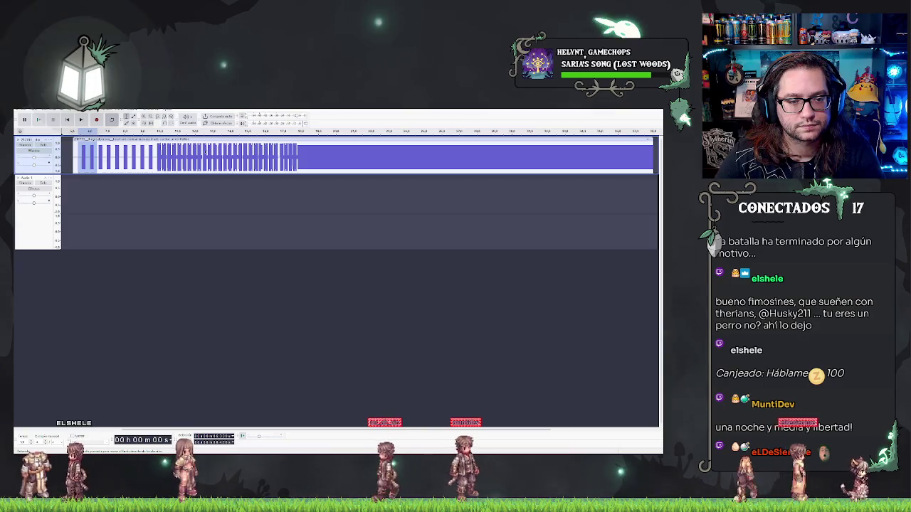
key(Delete)
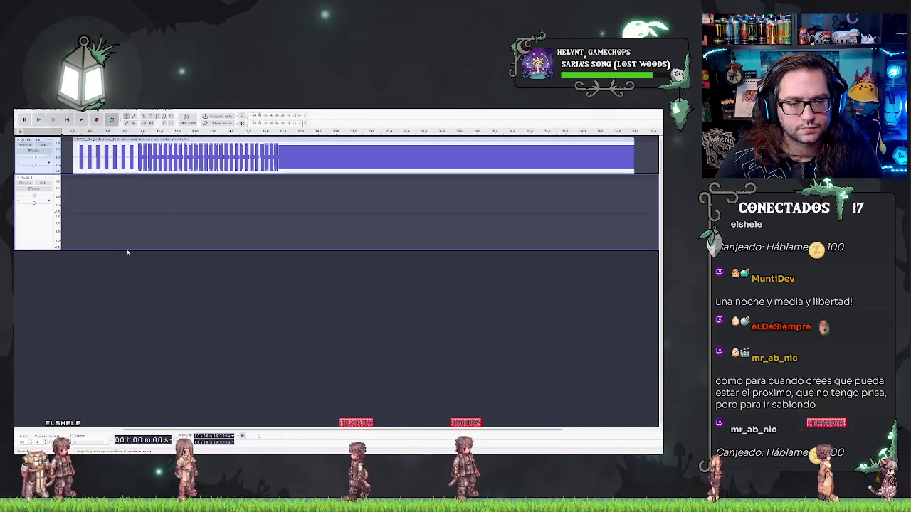
click(125, 206)
key(ctrl+y)
key(ctrl+z)
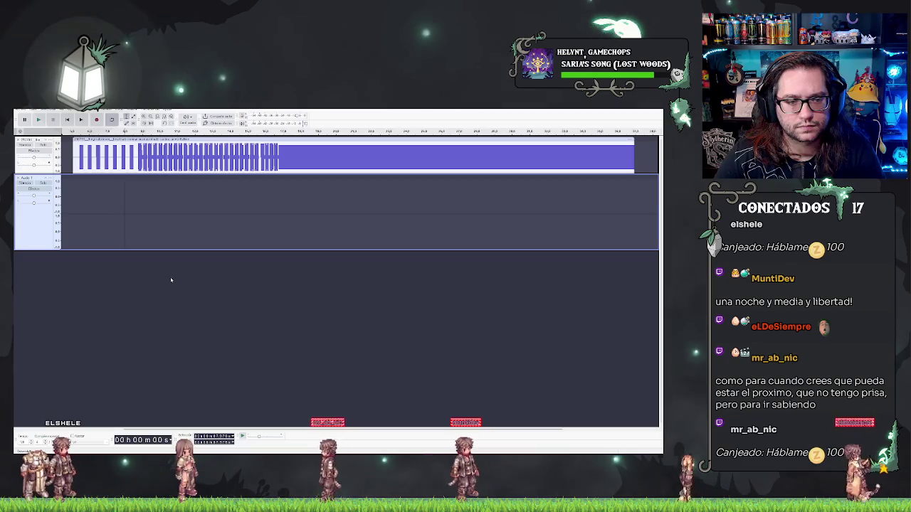
ctrl+scroll(107, 219, down, 1)
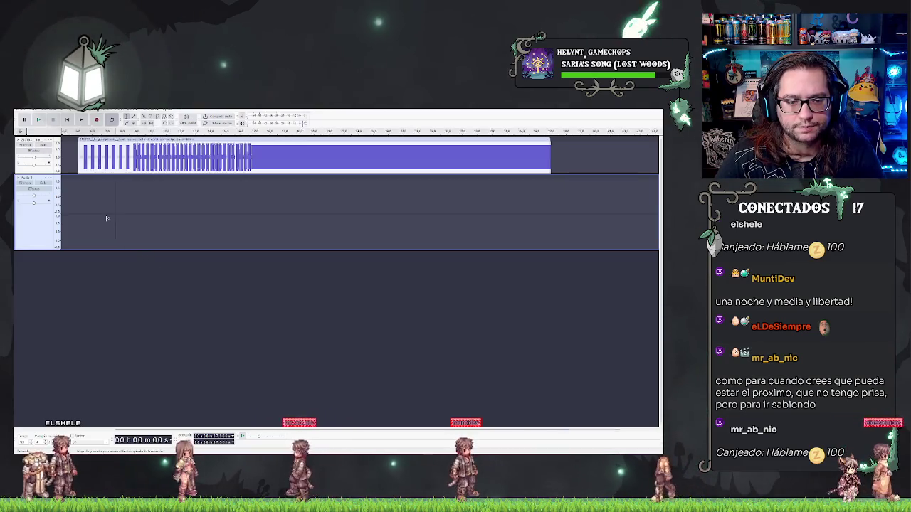
ctrl+scroll(107, 218, down, 1)
click(78, 264)
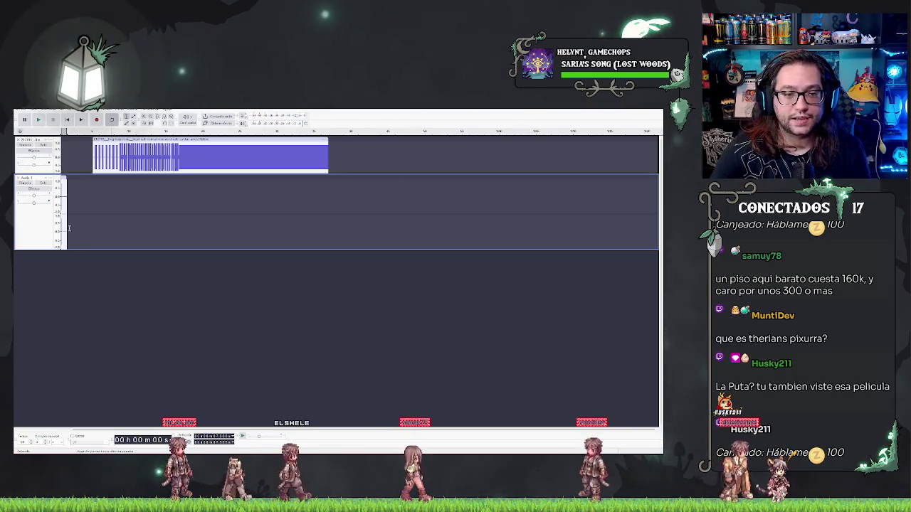
right_click(161, 274)
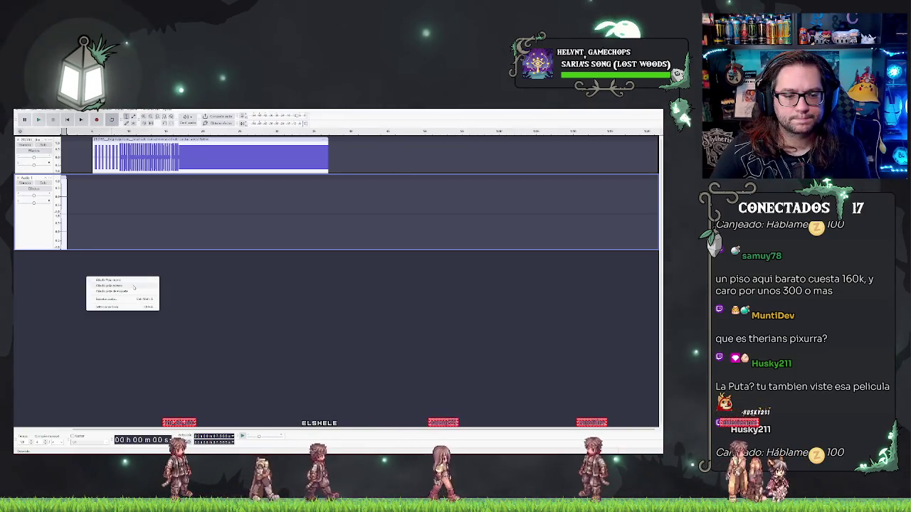
Step: Add a third mono track, slide its short beep clip earlier, and play the tracks to compare
click(124, 283)
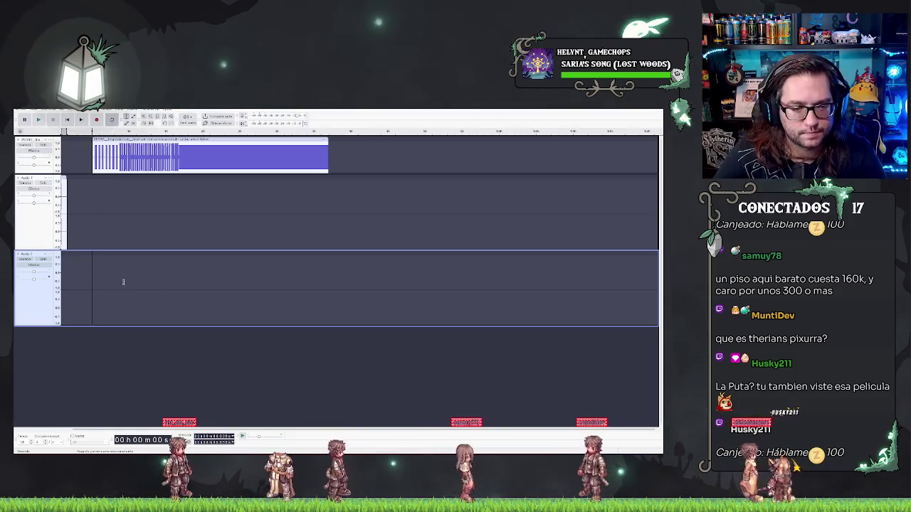
drag(95, 254, 69, 253)
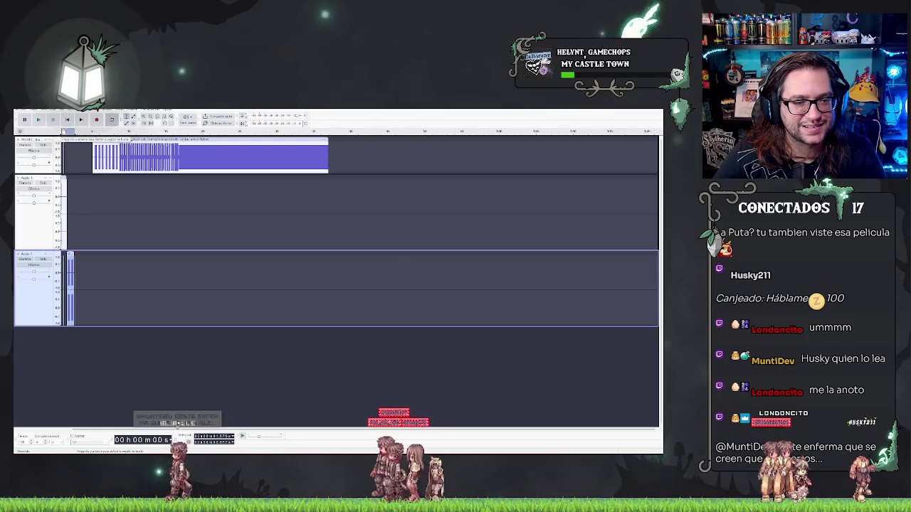
click(80, 132)
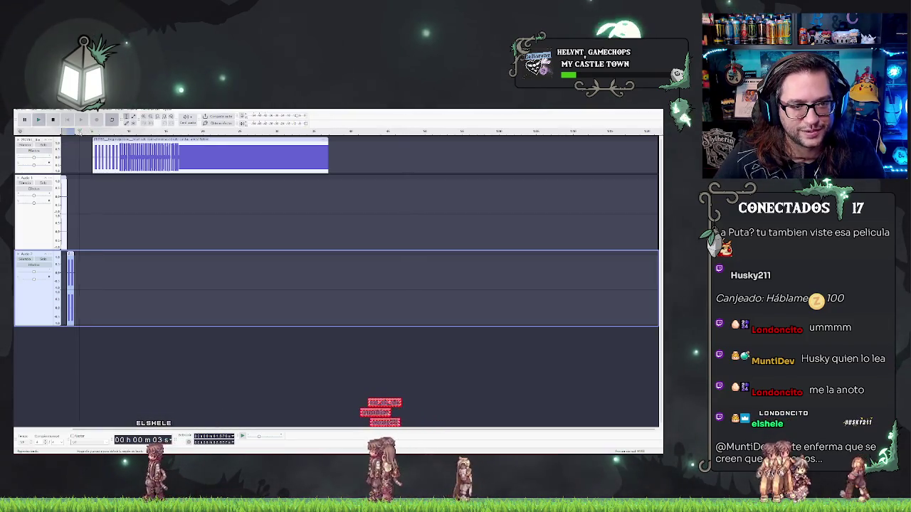
key(space)
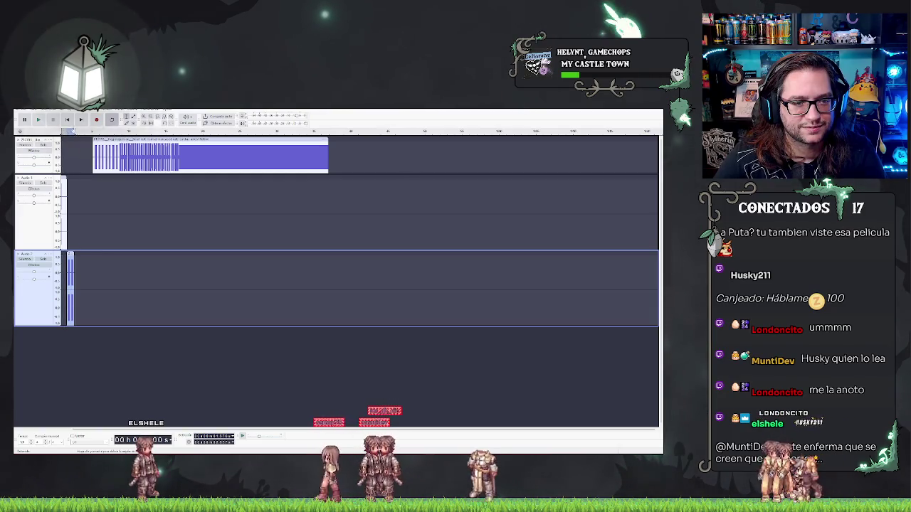
click(77, 133)
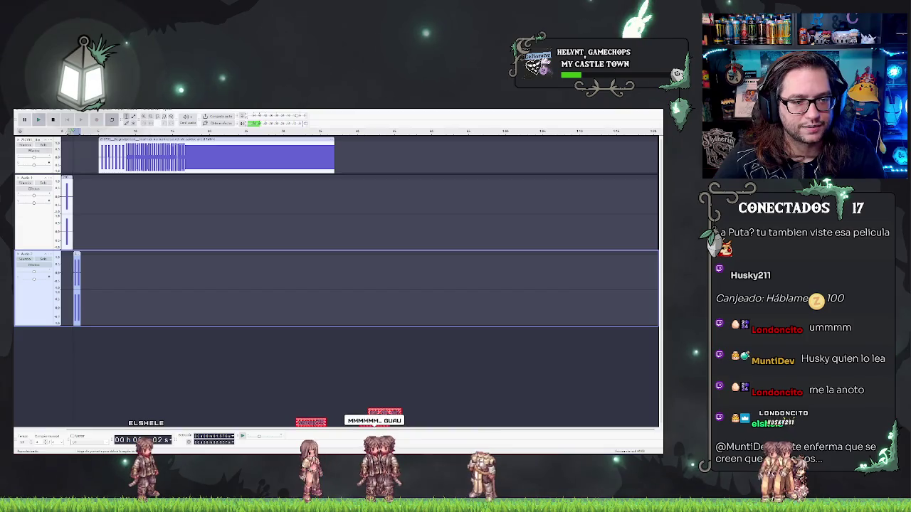
key(space)
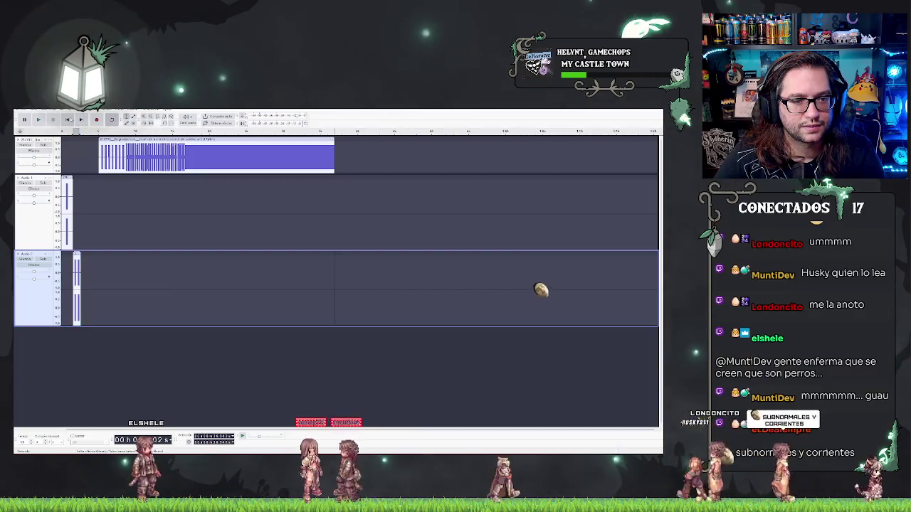
key(space)
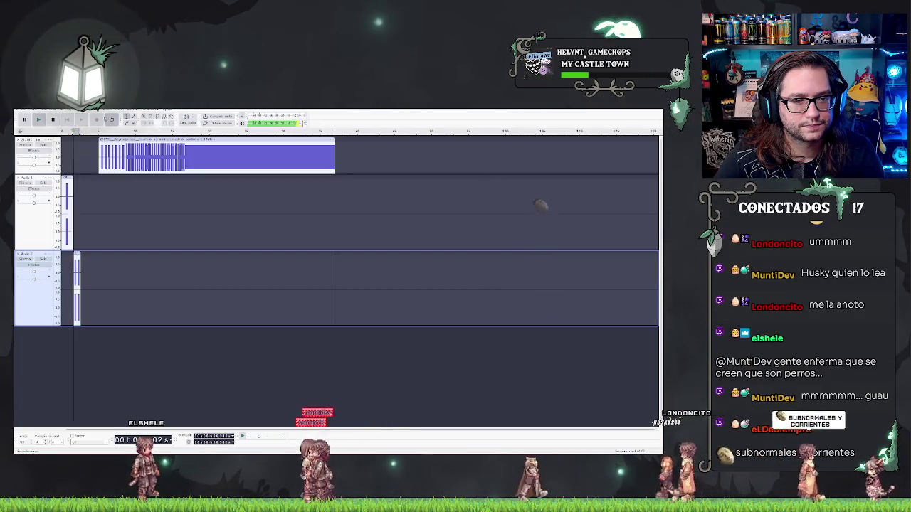
key(space)
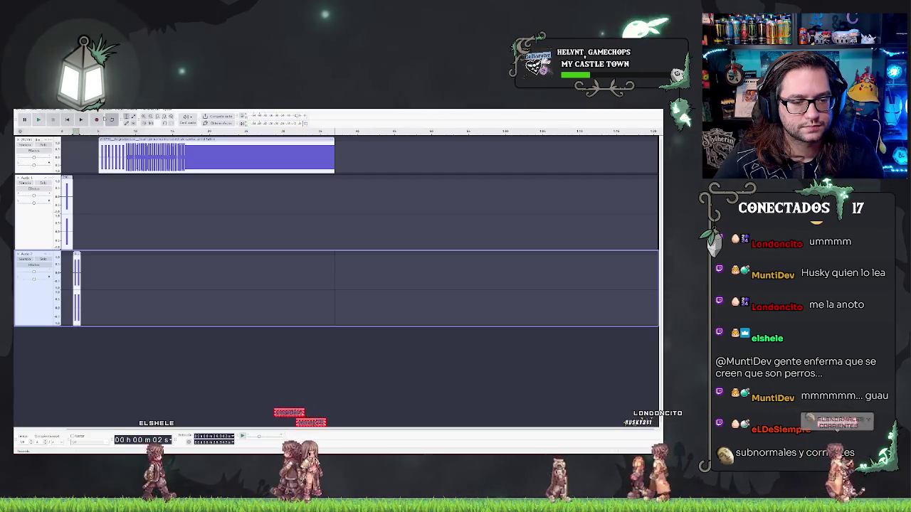
scroll(119, 280, up, 1)
scroll(120, 280, down, 1)
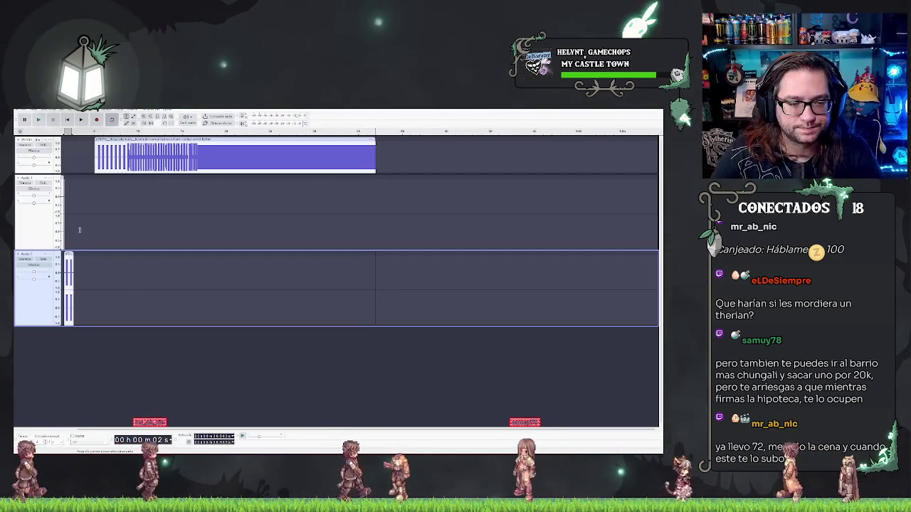
Step: Slide the third track's short beep clip slightly later, staggered after the second track's beep
drag(68, 255, 93, 254)
Step: Move the second track's beep clip near the start and play the arrangement from just before it
scroll(67, 168, up, 3)
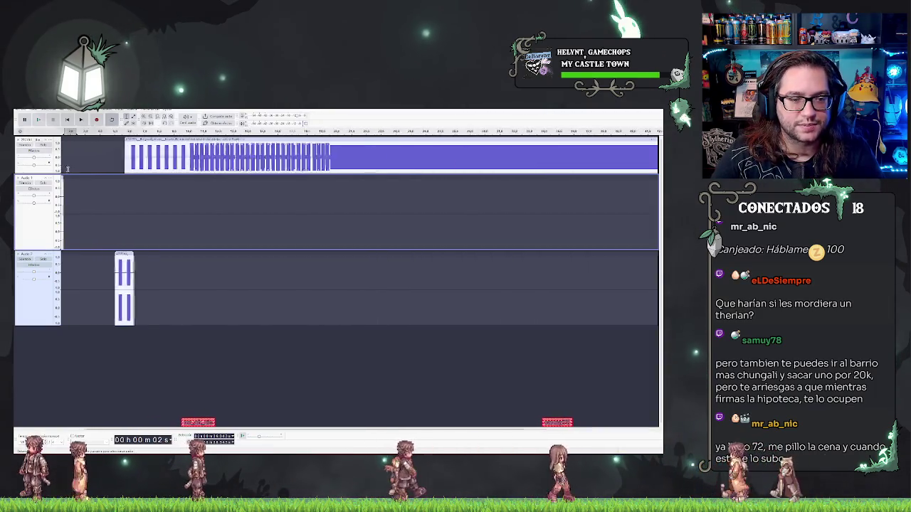
scroll(66, 168, down, 2)
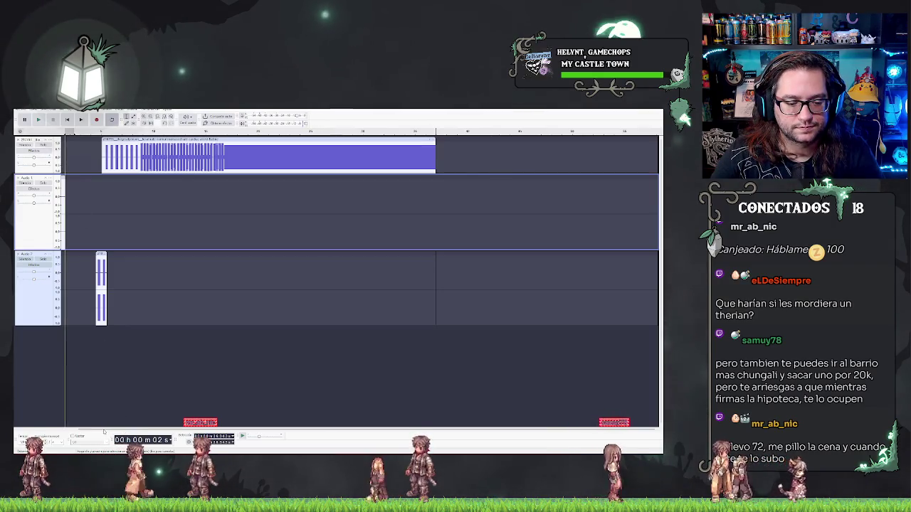
scroll(64, 142, left, 1)
scroll(65, 142, right, 1)
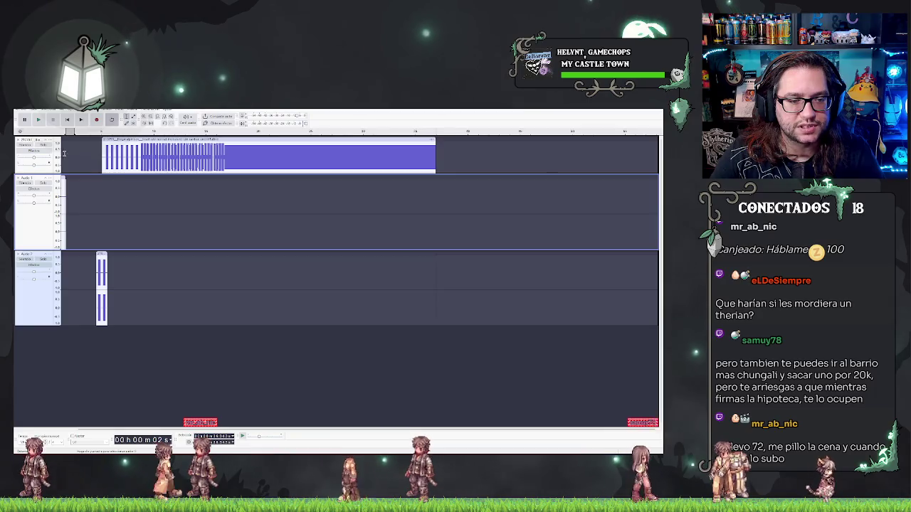
scroll(66, 153, up, 3)
scroll(68, 157, down, 2)
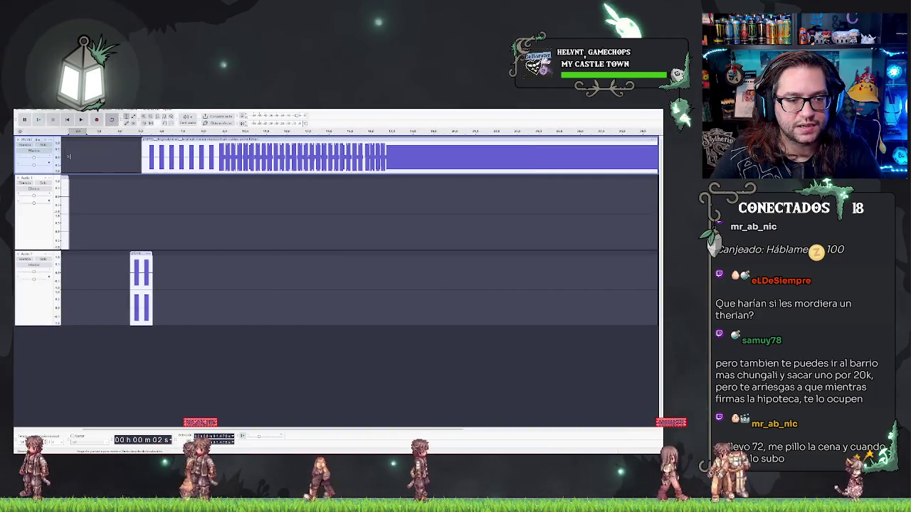
mouse_move(74, 178)
mouse_down()
mouse_move(141, 181)
mouse_move(107, 183)
mouse_up()
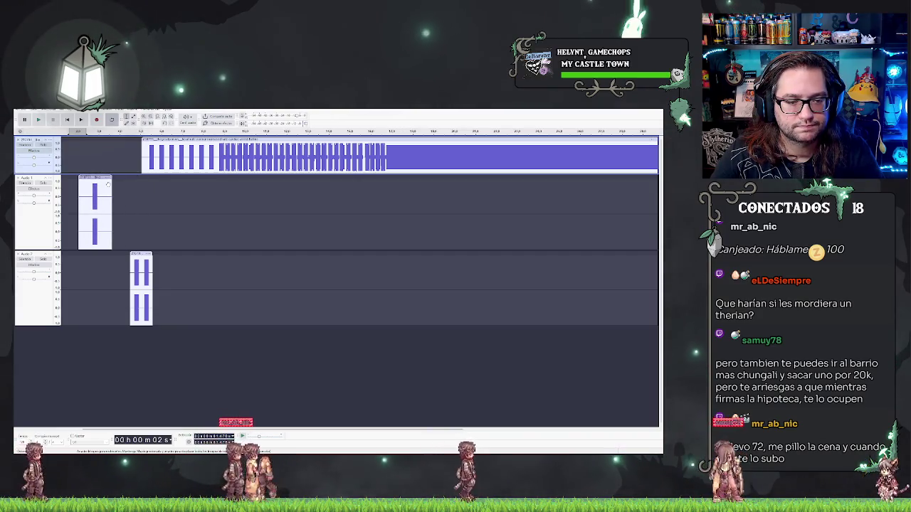
click(83, 200)
click(69, 199)
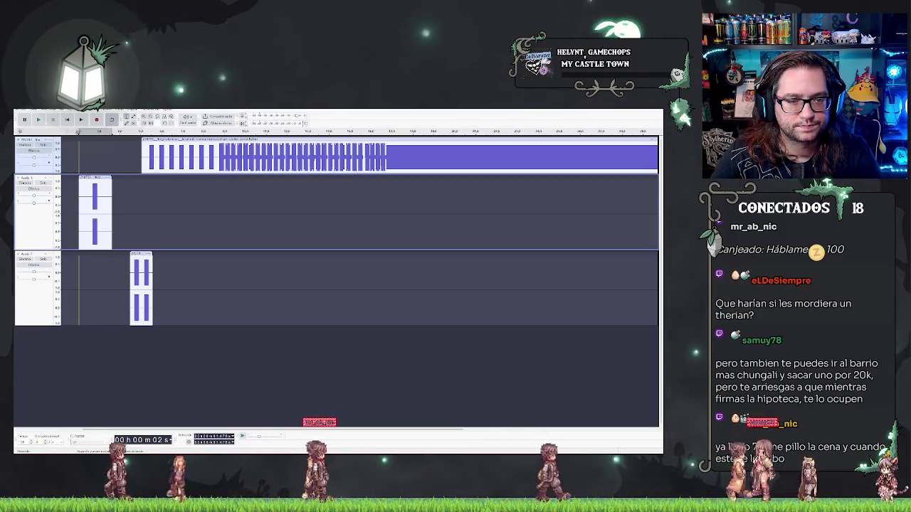
key(space)
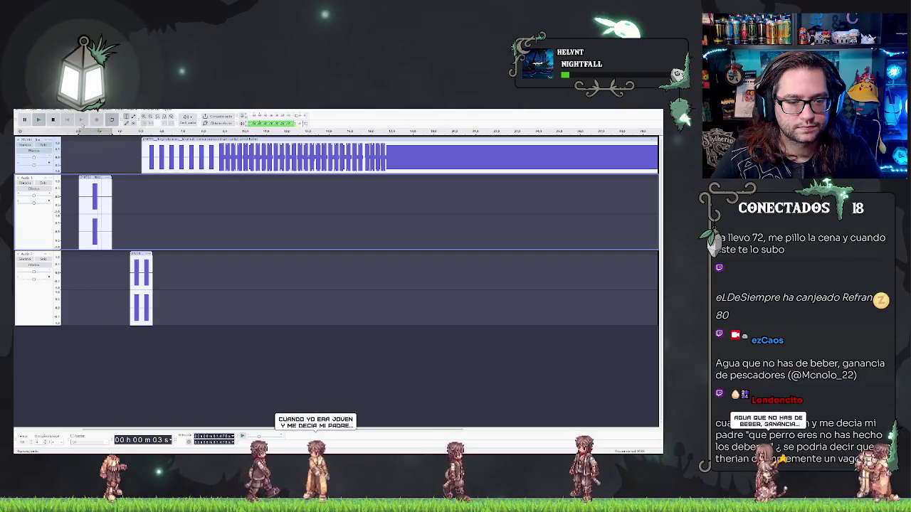
key(r)
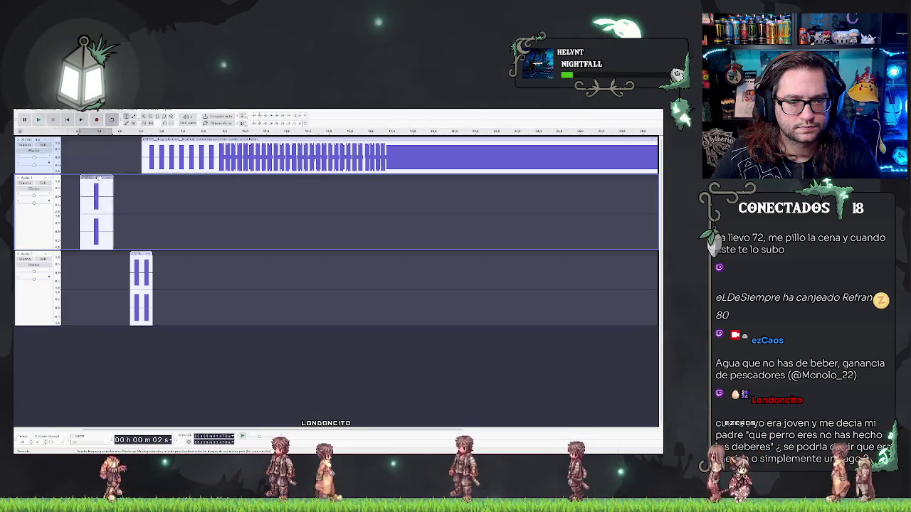
Step: Move the second track's beep clip later and the third track's clip to the start, then play
drag(94, 197, 173, 198)
mouse_move(141, 253)
mouse_down()
mouse_move(82, 253)
mouse_move(91, 251)
mouse_up()
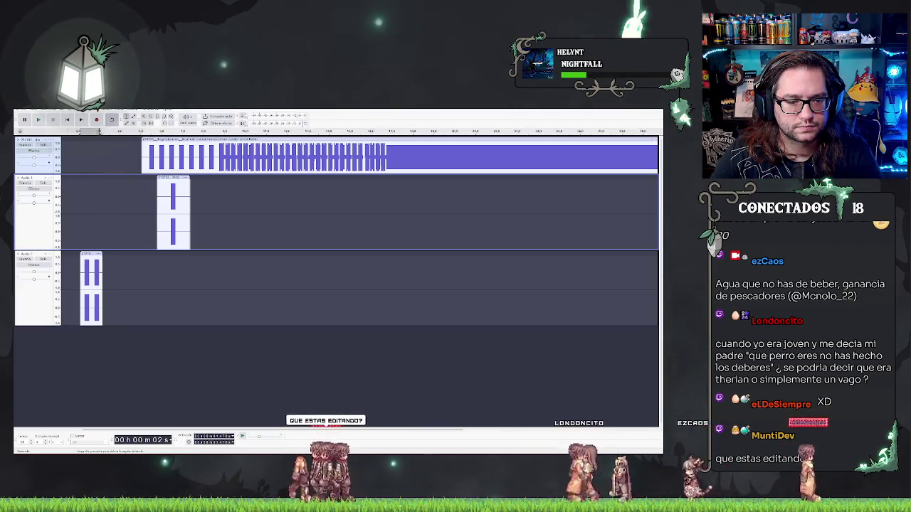
click(39, 119)
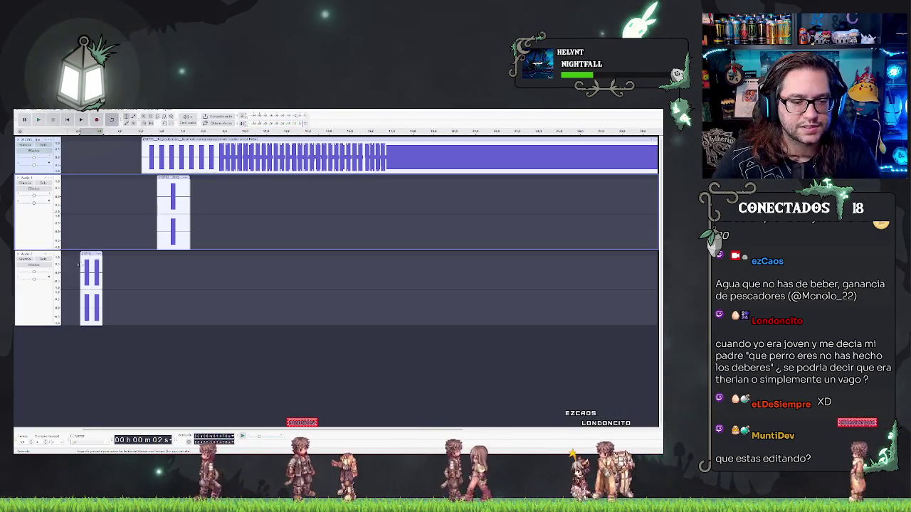
Step: Trim the third track's clip start slightly and play the beep arrangement back to check it
drag(80, 264, 82, 264)
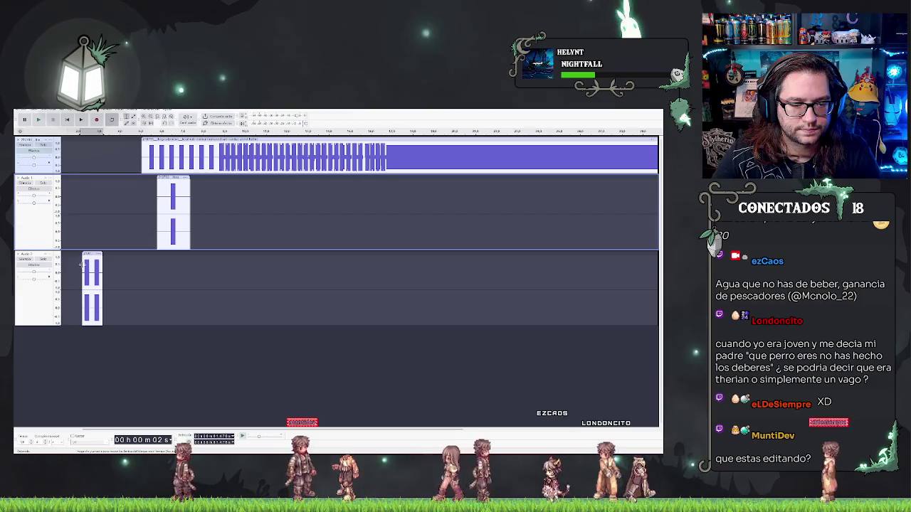
click(82, 264)
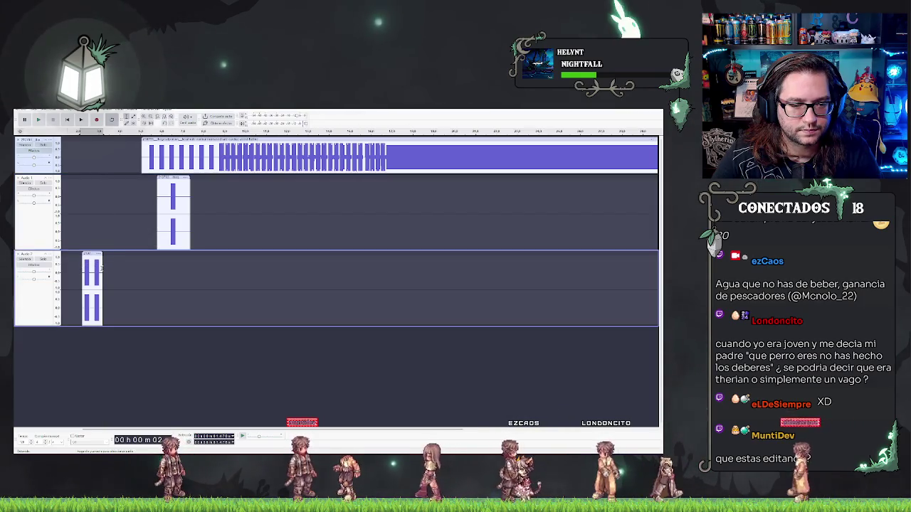
click(130, 274)
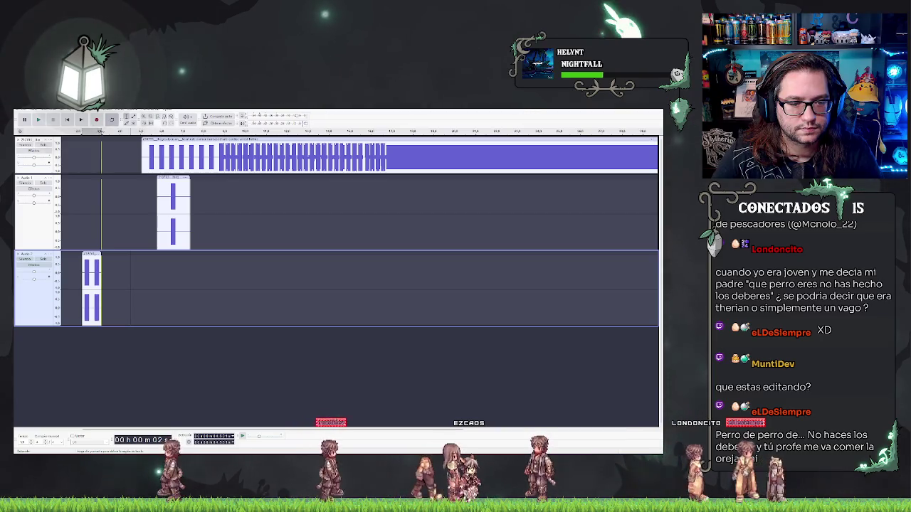
click(100, 133)
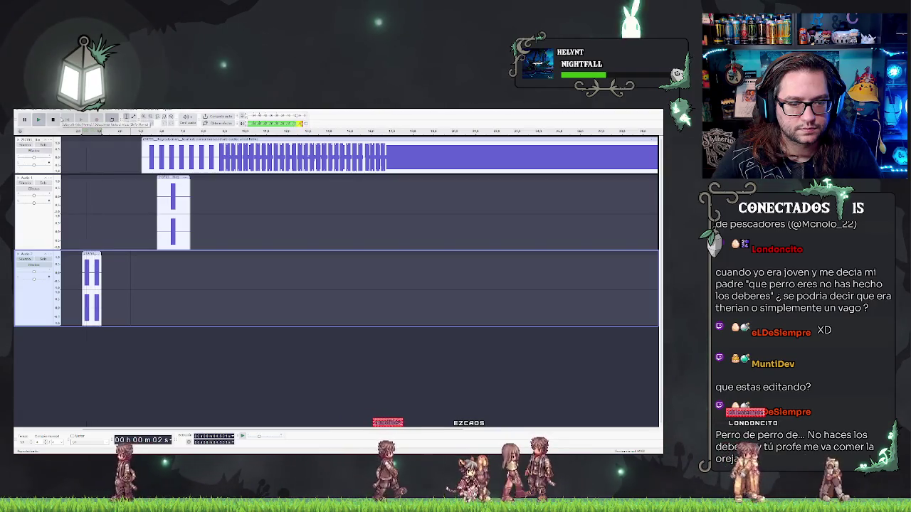
click(53, 119)
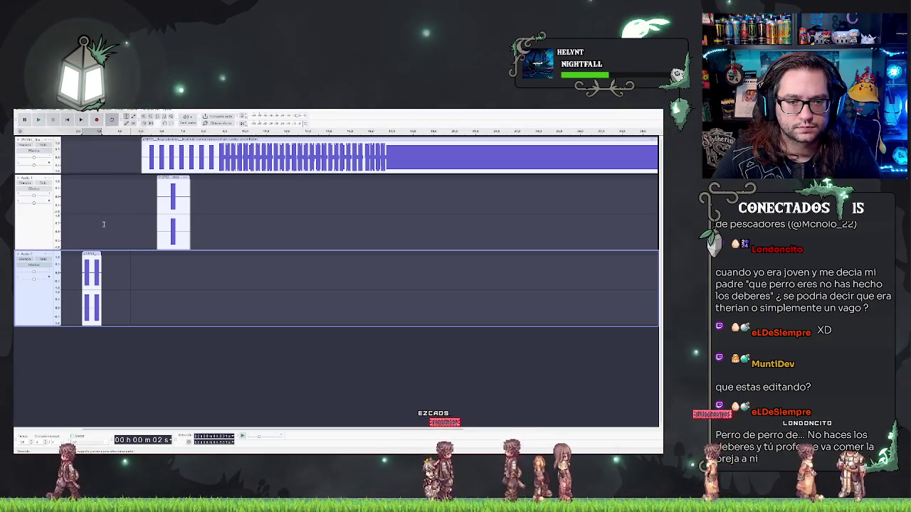
key(ctrl+3)
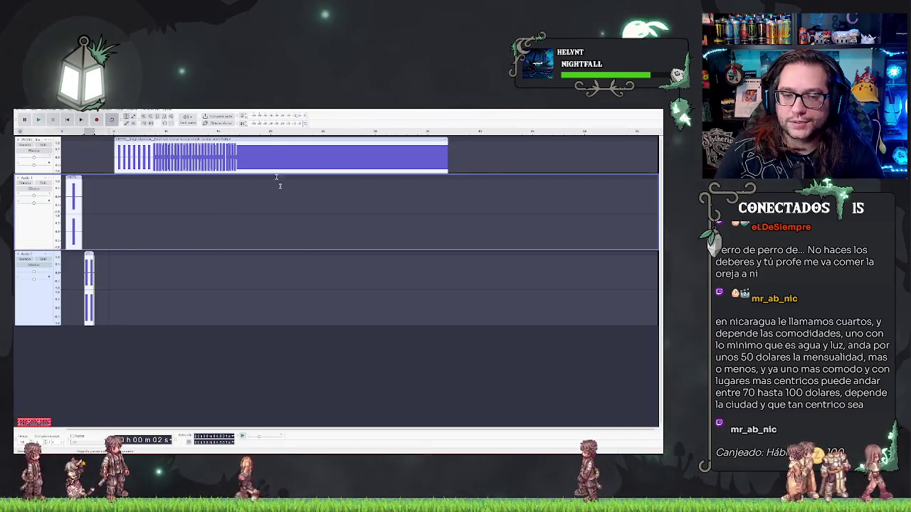
Step: Play the long beep sequence from a point further along to check it
click(343, 192)
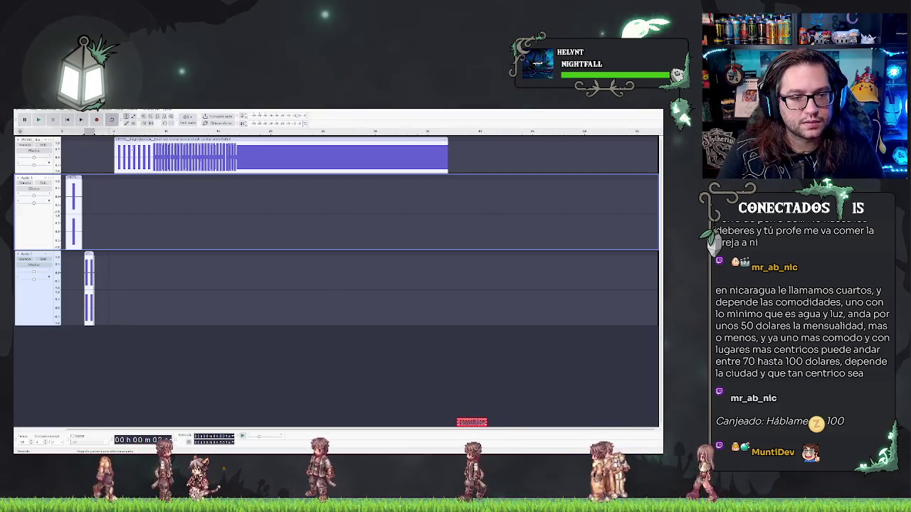
click(162, 132)
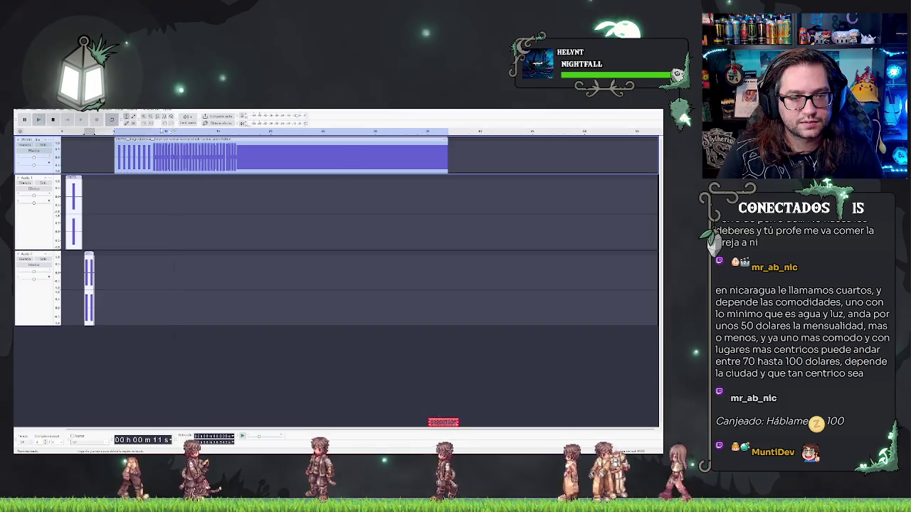
key(space)
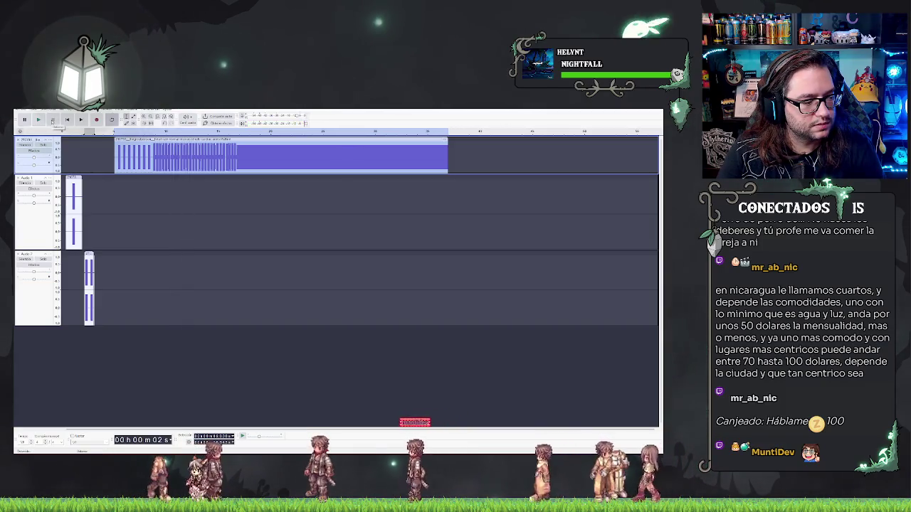
Step: Trim the opening beeps off the top track's long sequence by dragging its left edge right
click(94, 163)
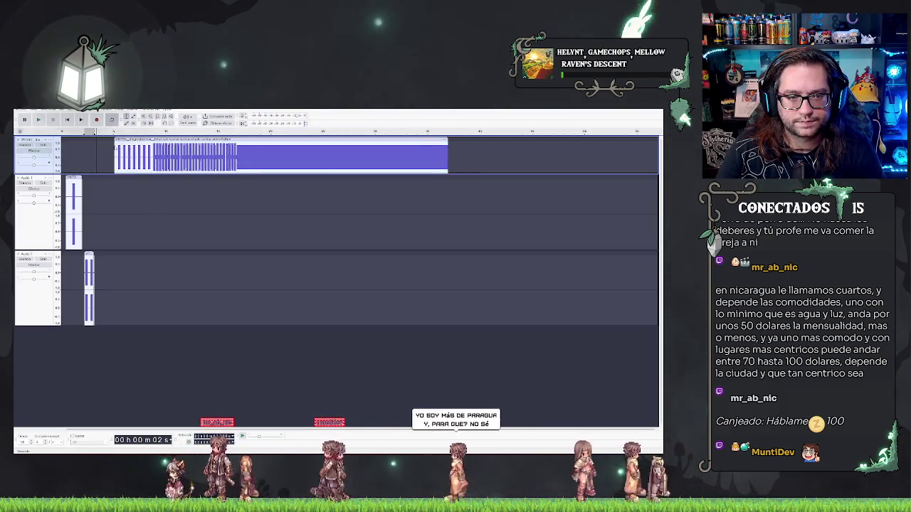
drag(112, 145, 151, 150)
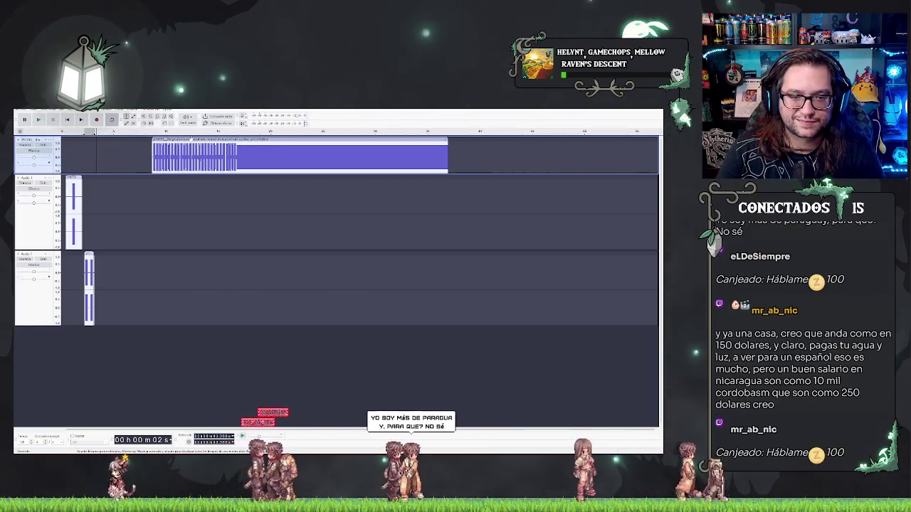
click(281, 151)
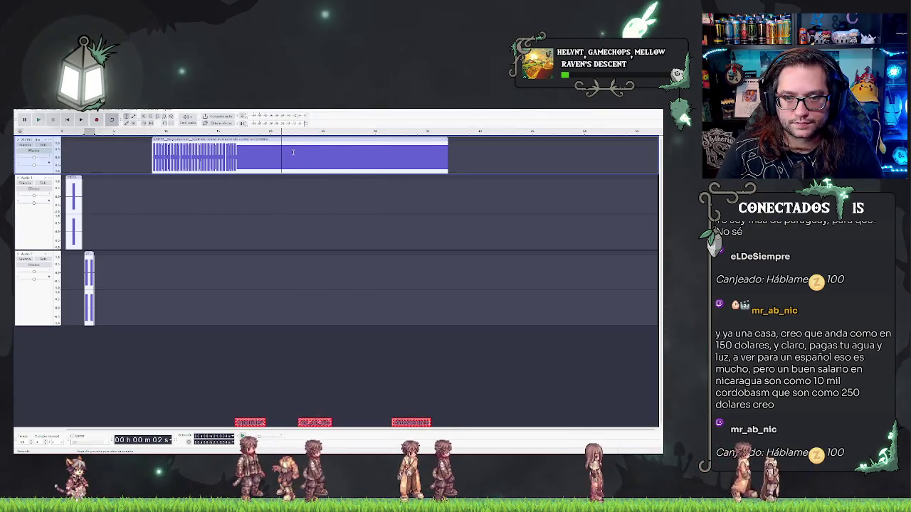
click(192, 353)
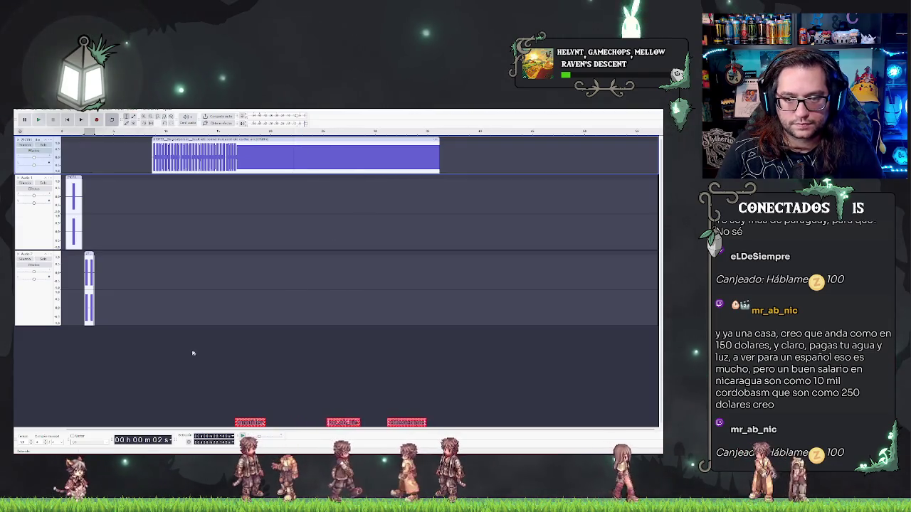
right_click(130, 349)
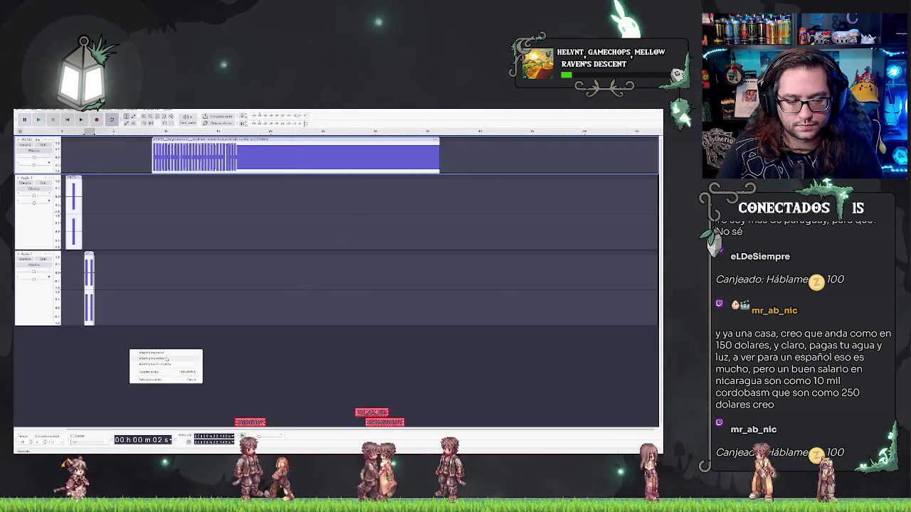
Step: Add a new mono track, paste the short beep clip into it, shift it slightly earlier, and play
click(166, 359)
click(132, 352)
key(ctrl+v)
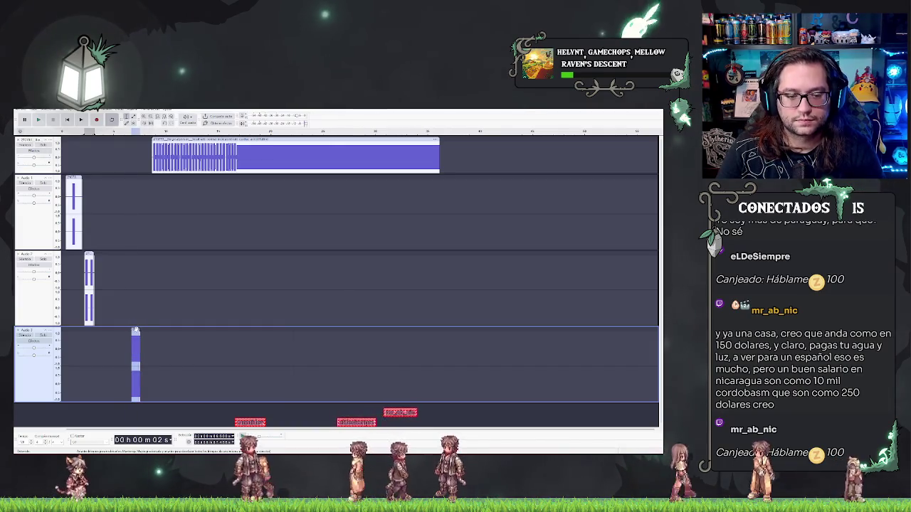
drag(135, 332, 115, 332)
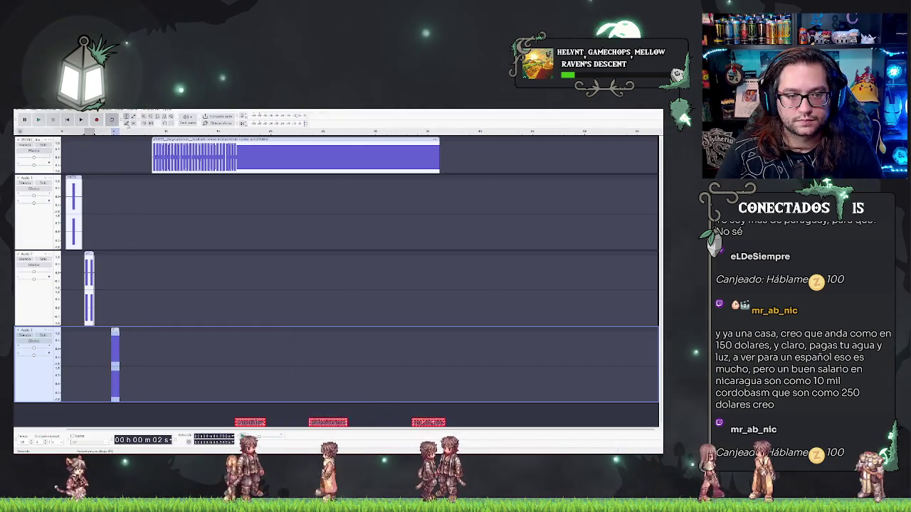
key(space)
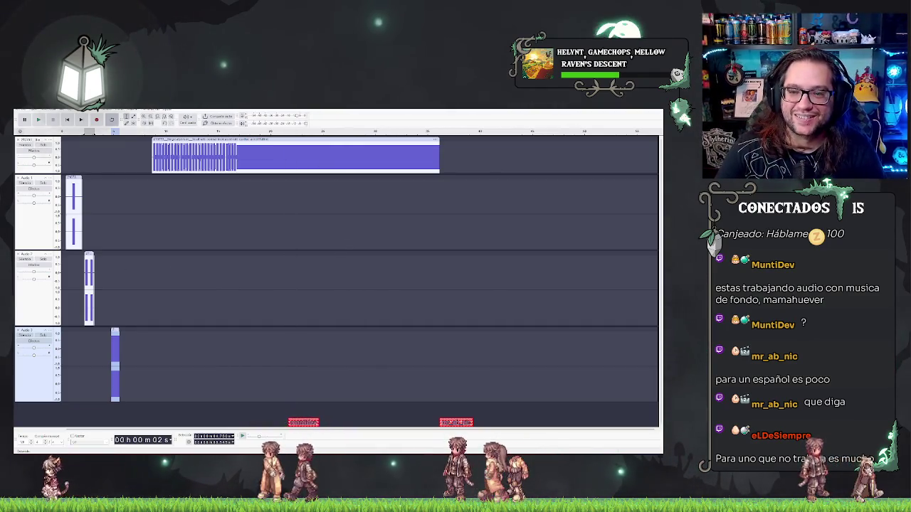
Step: Select the new bottom track and review the staggered short beep clips above it
click(356, 365)
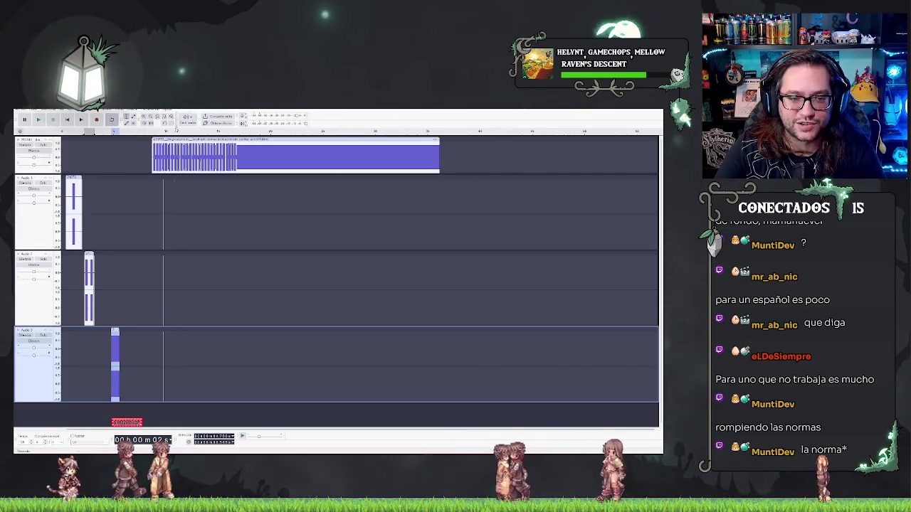
scroll(120, 363, up, 3)
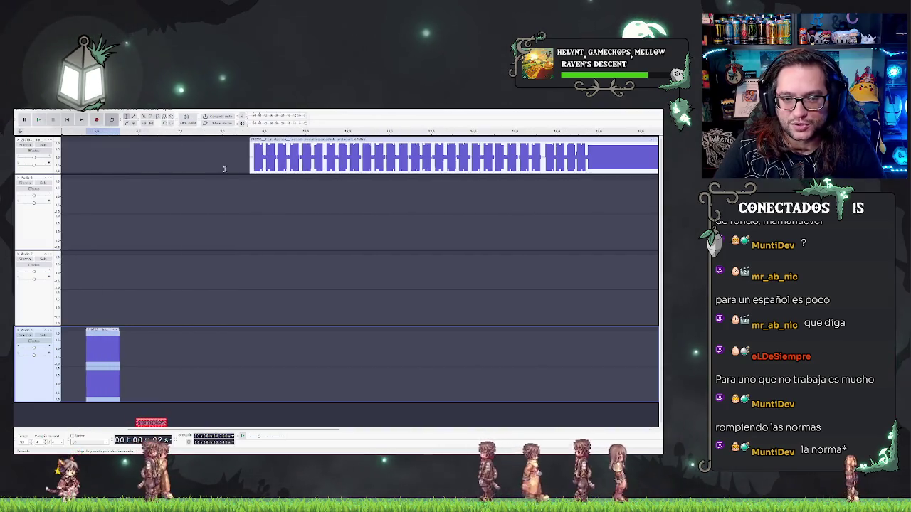
Step: Mark a short stretch of the top track's long beep sequence and delete it
click(254, 149)
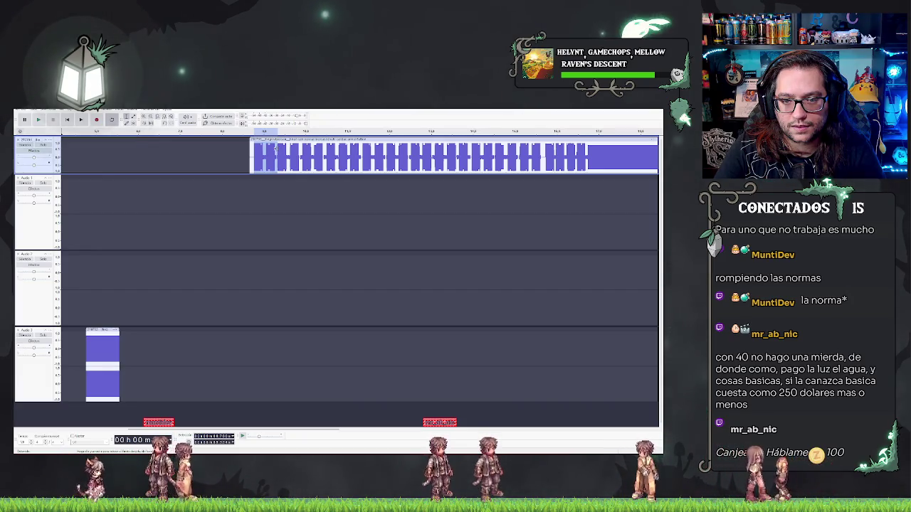
key(Delete)
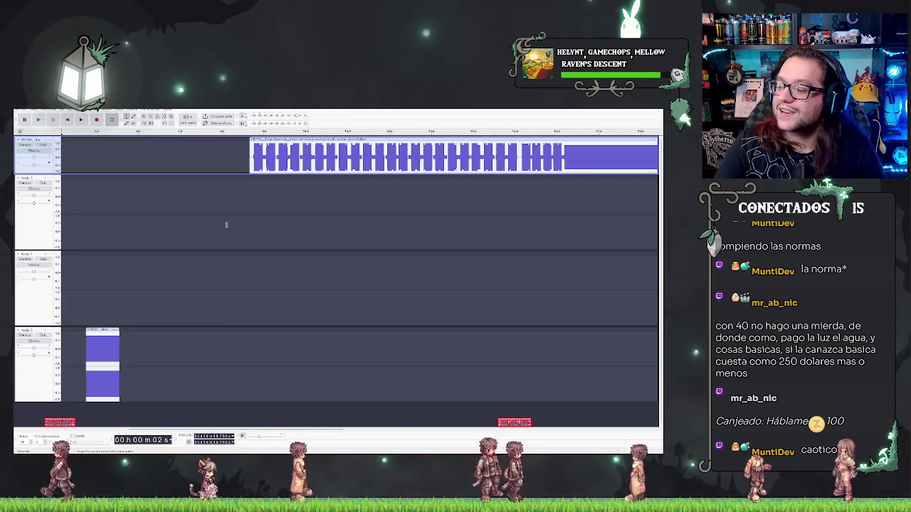
ctrl+scroll(257, 265, down, 1)
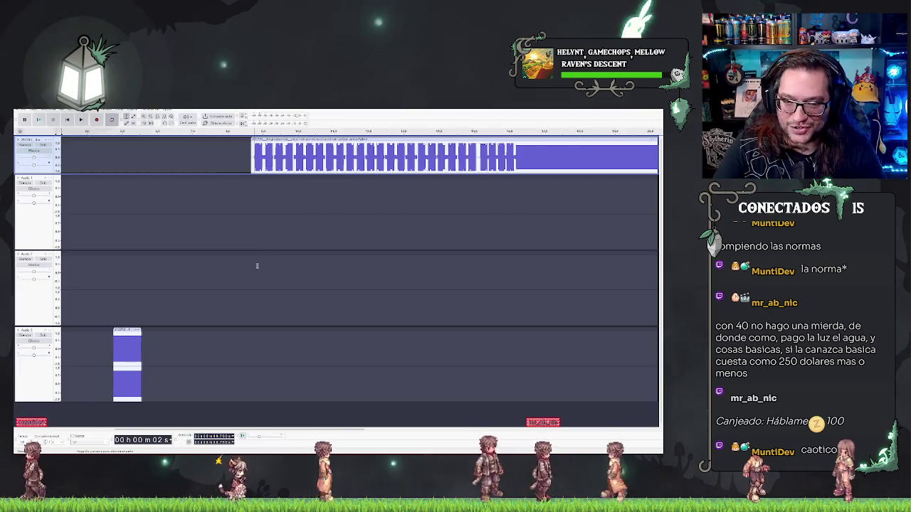
ctrl+scroll(257, 266, down, 1)
Step: Add a new audio track, paste the beep clip into it, and shift it slightly earlier
right_click(201, 437)
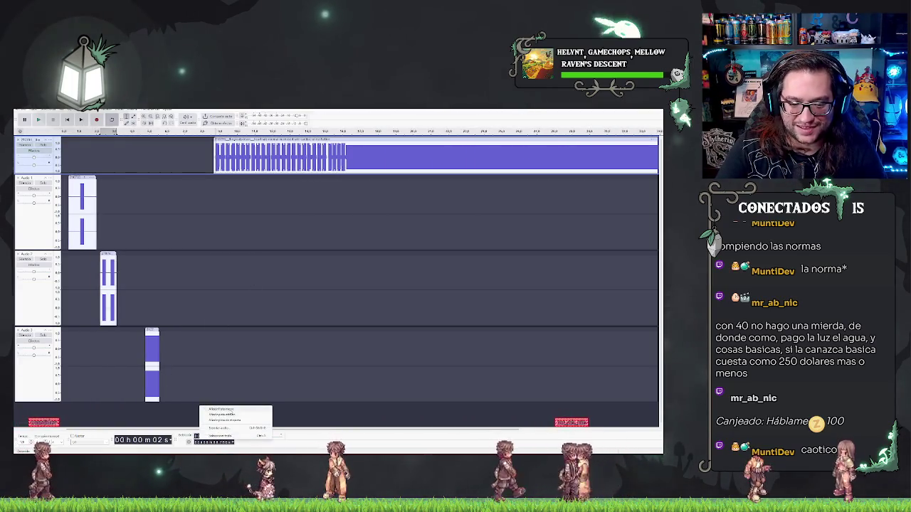
click(221, 409)
scroll(206, 377, down, 2)
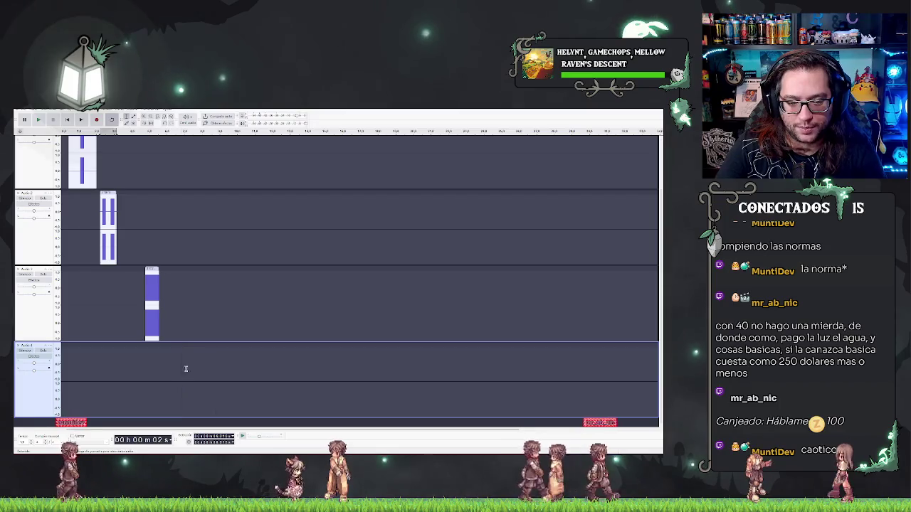
click(186, 369)
key(ctrl+v)
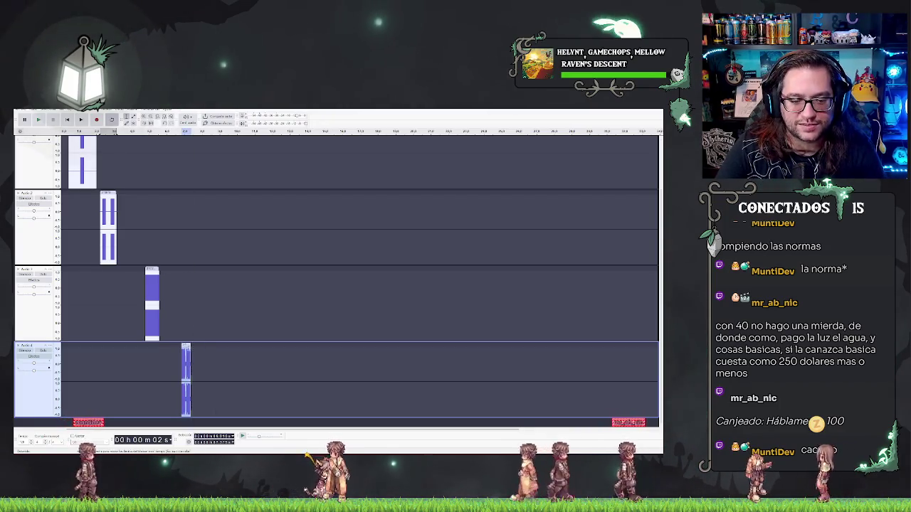
drag(191, 351, 172, 350)
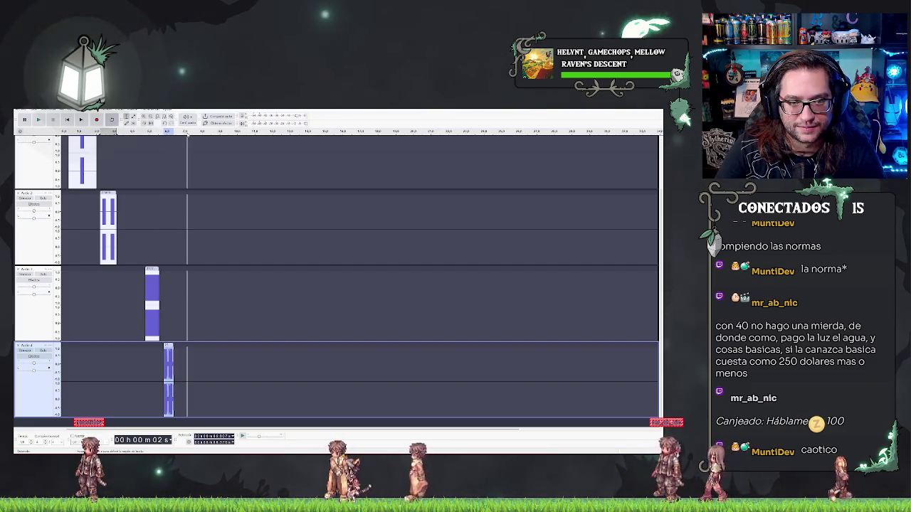
Step: Play the arrangement to hear the four staggered beeps
key(space)
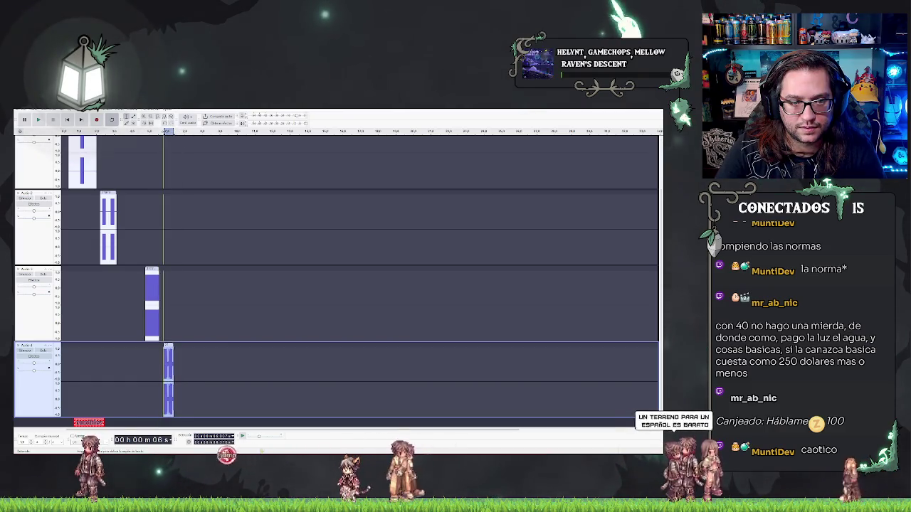
click(161, 132)
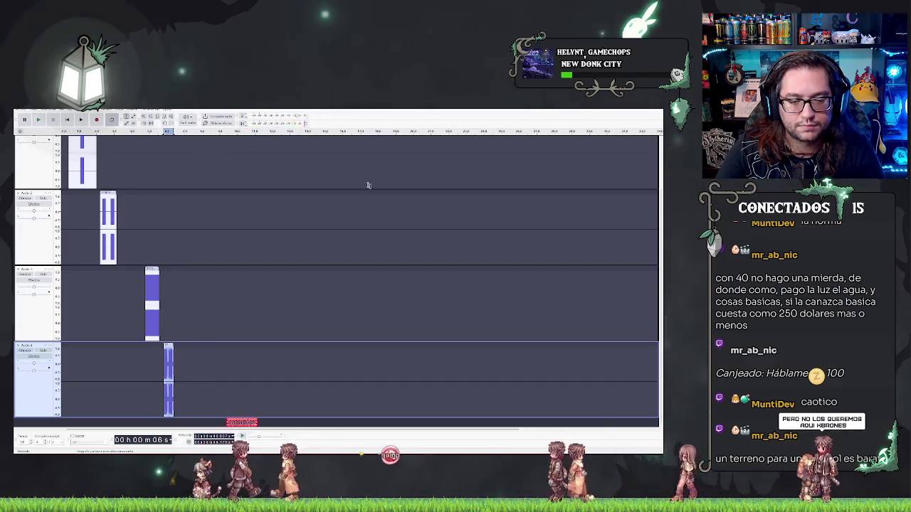
scroll(317, 252, up, 1)
scroll(317, 252, up, 1)
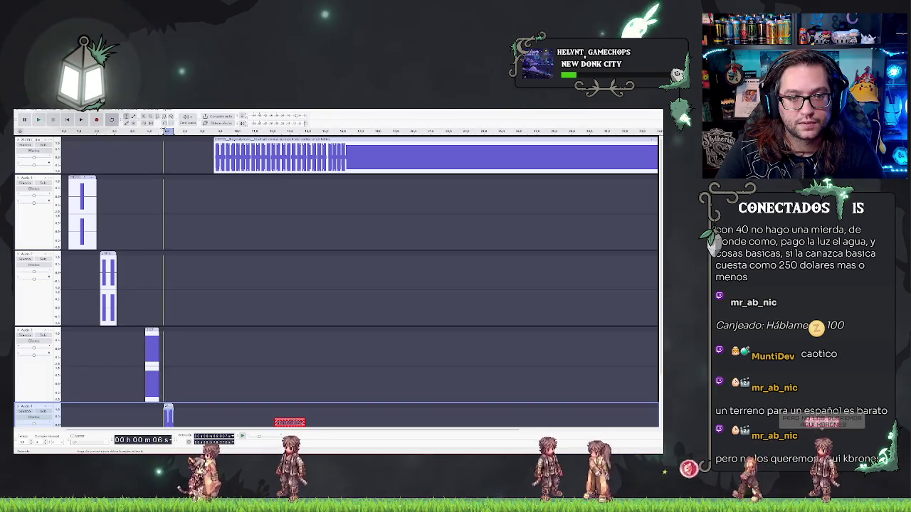
Step: Audition the beeps by playing from slightly earlier points on the timeline
click(149, 132)
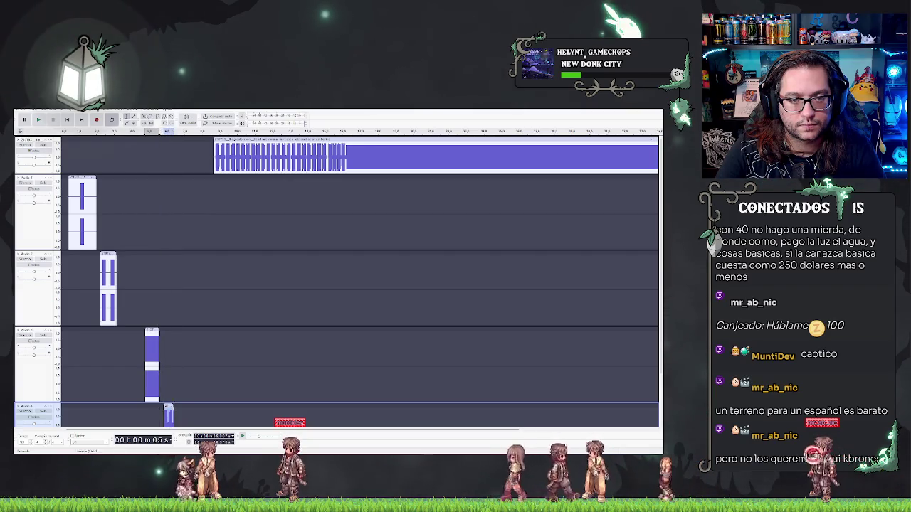
key(space)
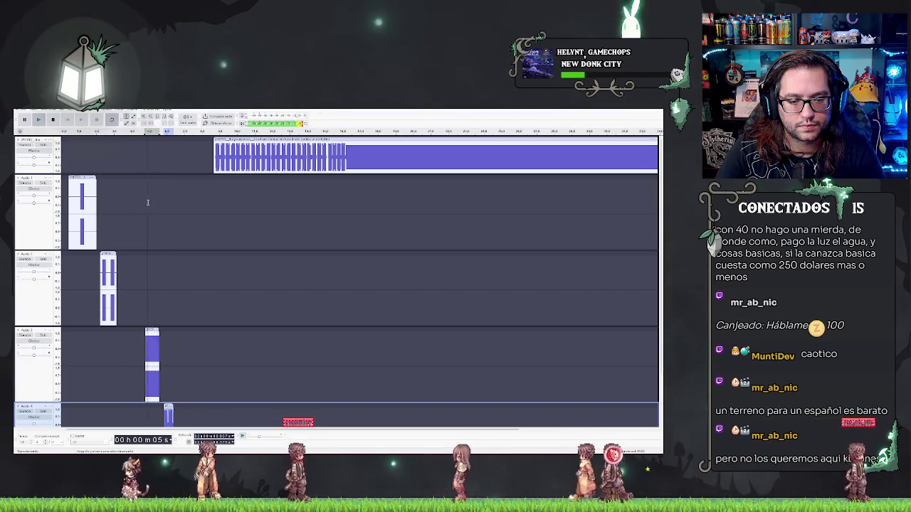
key(space)
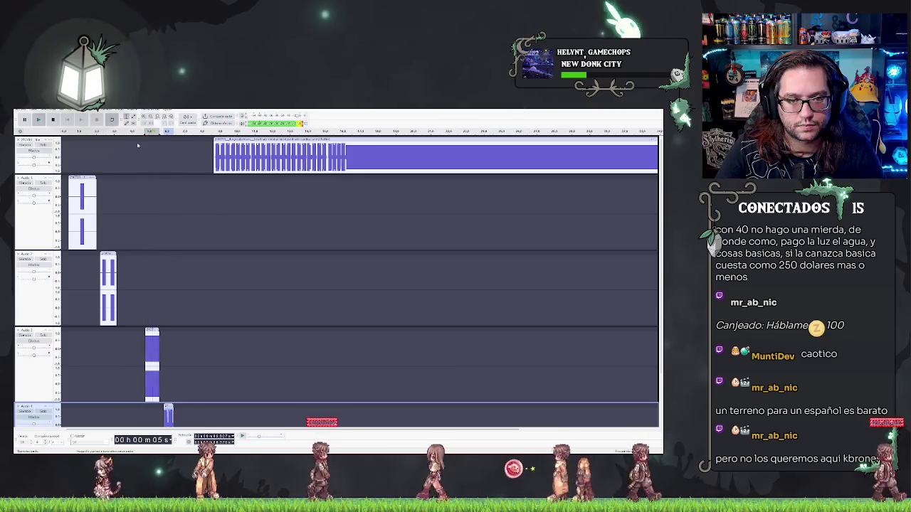
click(150, 146)
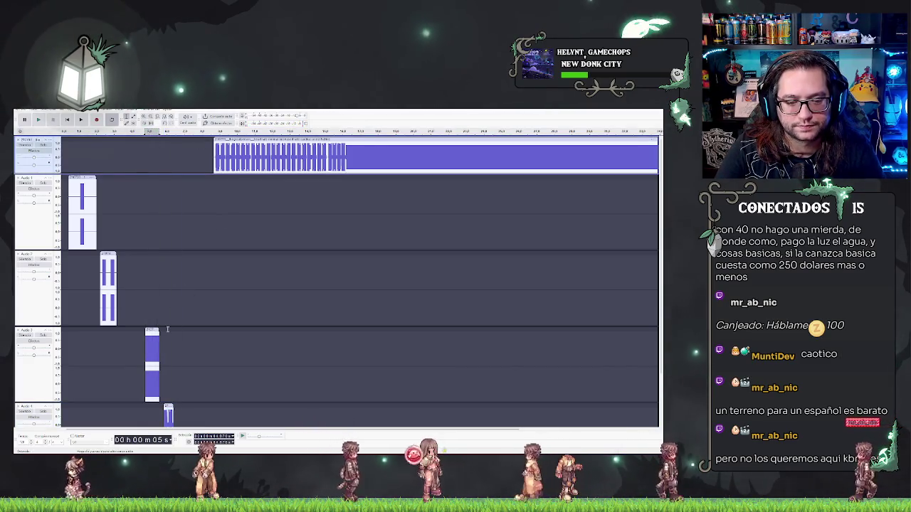
scroll(167, 323, up, 2)
scroll(167, 323, up, 1)
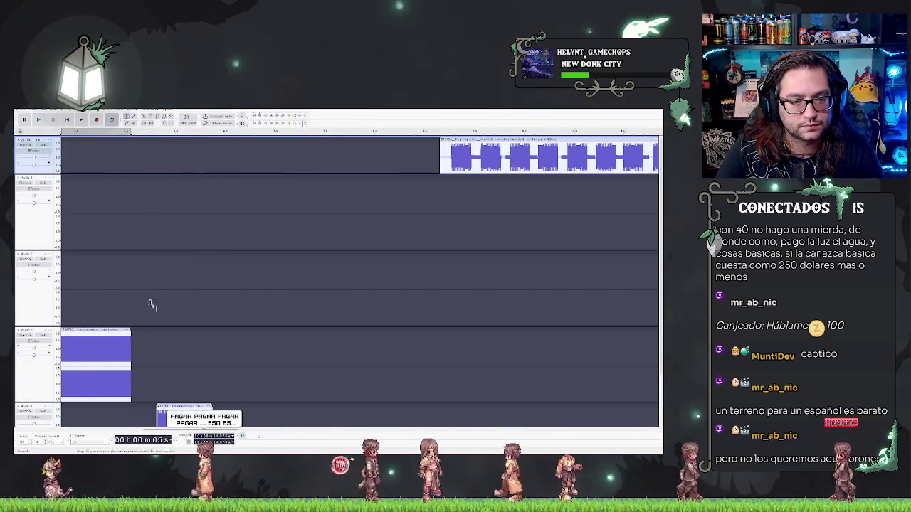
click(129, 131)
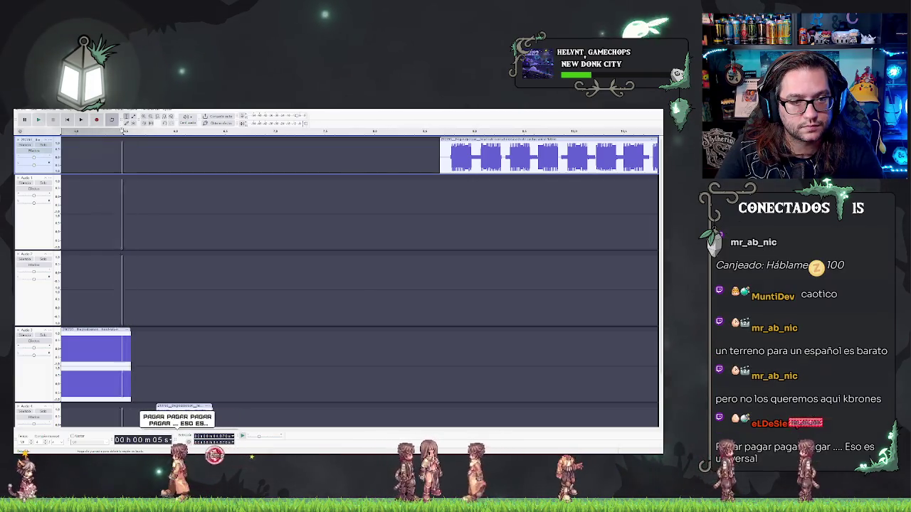
key(space)
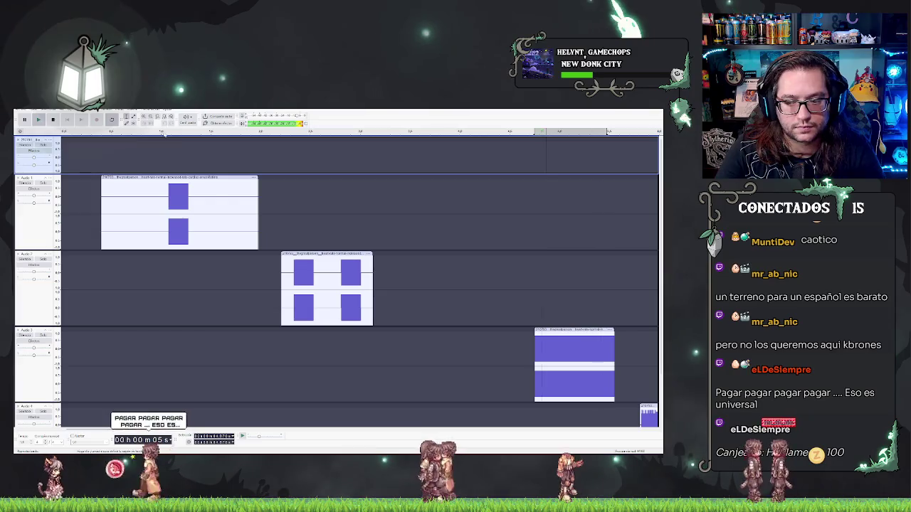
Step: Nudge the third track's beep slightly earlier and delete the top track's long beep sequence
scroll(497, 272, down, 2)
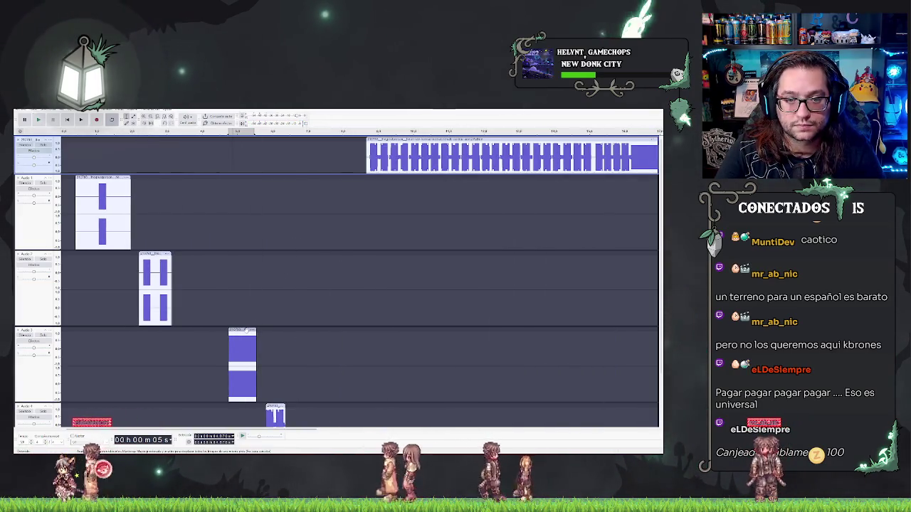
drag(245, 330, 242, 330)
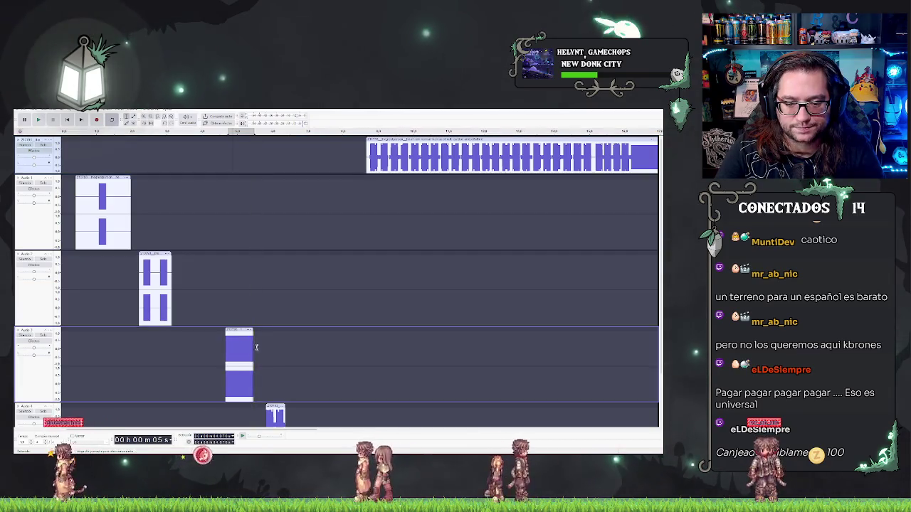
scroll(270, 268, down, 2)
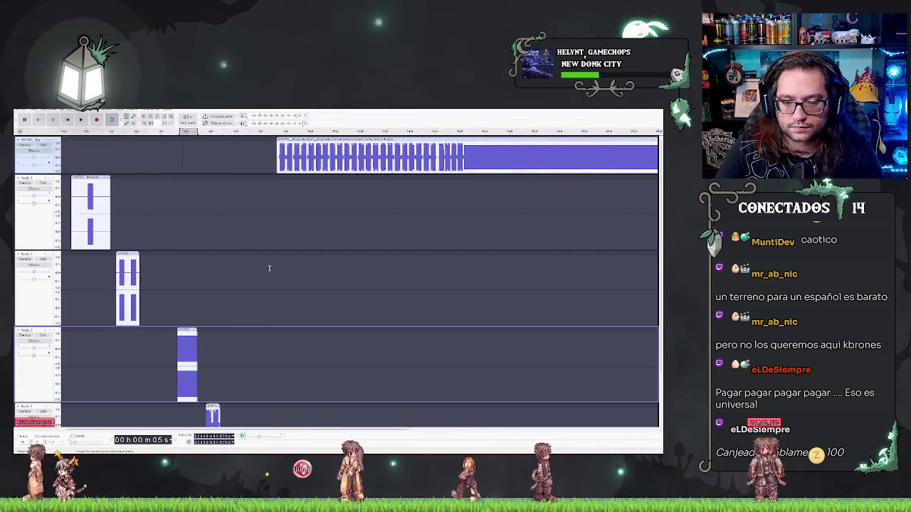
click(323, 140)
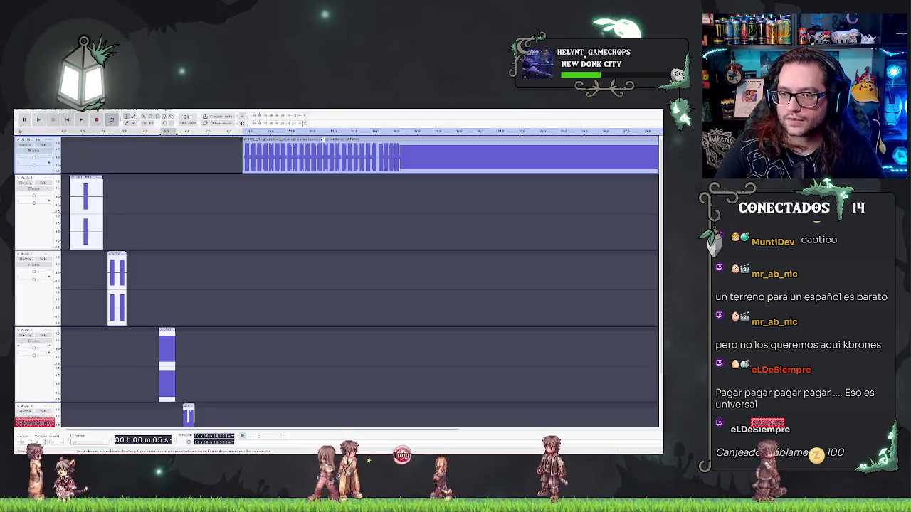
key(Delete)
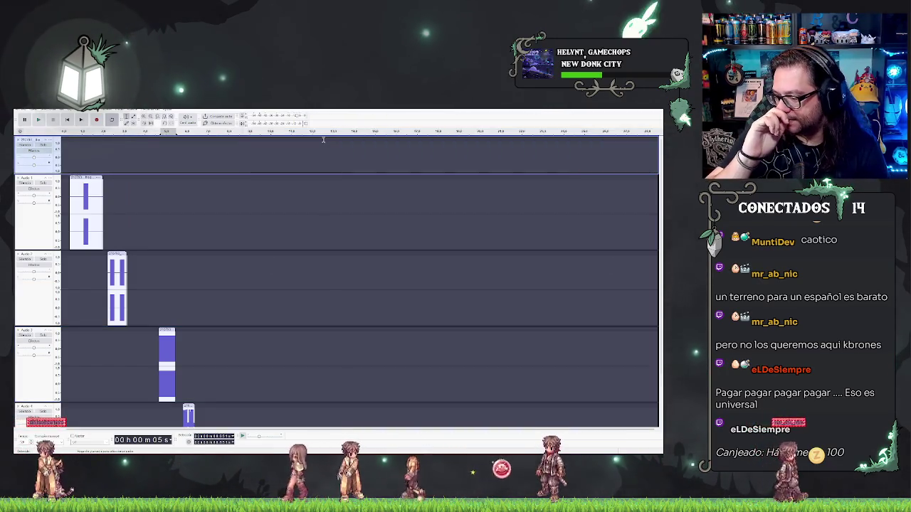
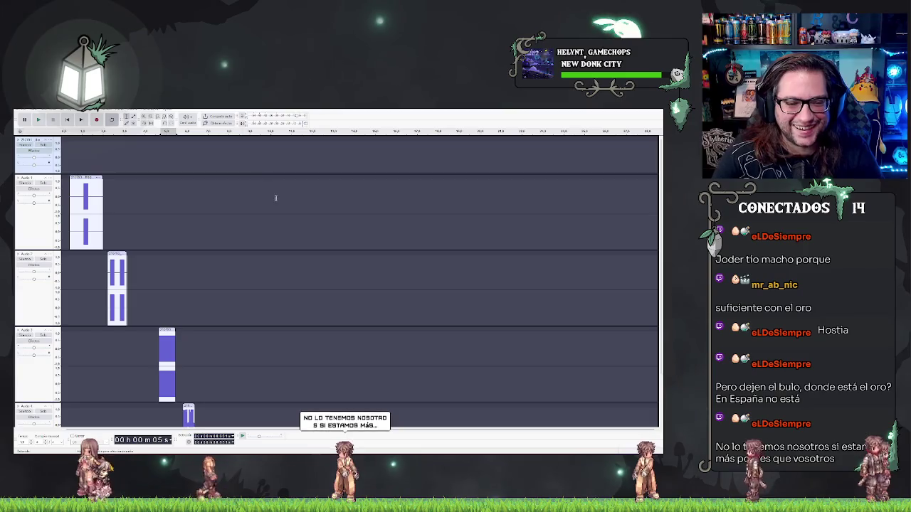
Step: Extend the track 3 clip's end, then shorten it back to its original length
scroll(239, 231, down, 2)
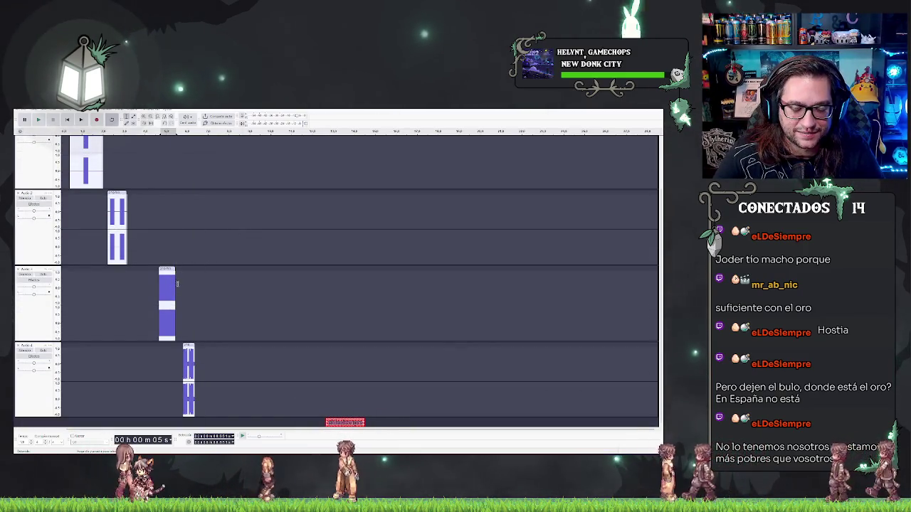
scroll(177, 283, up, 4)
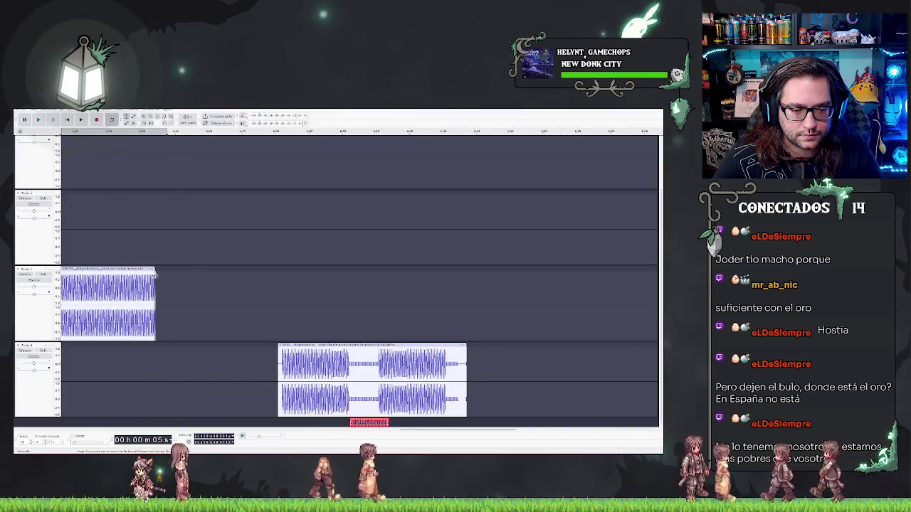
mouse_move(161, 274)
mouse_down()
mouse_move(186, 276)
mouse_move(172, 274)
mouse_up()
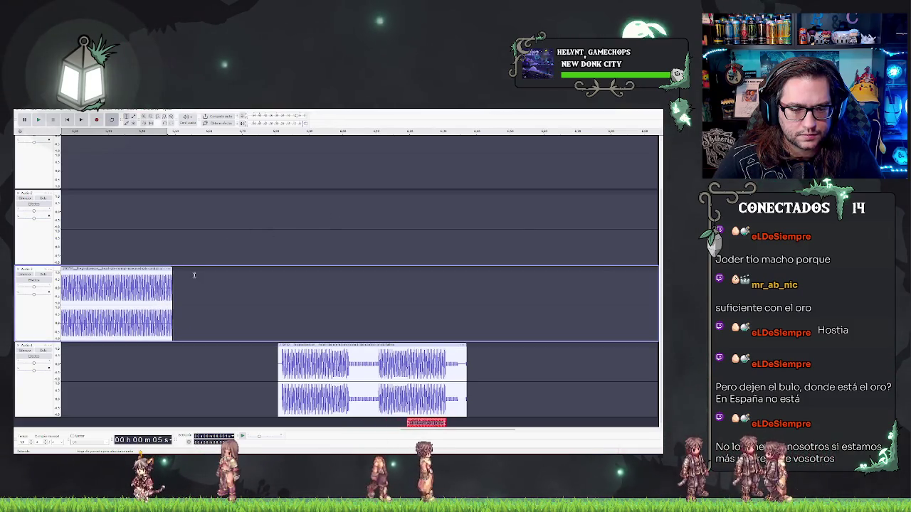
scroll(192, 277, down, 4)
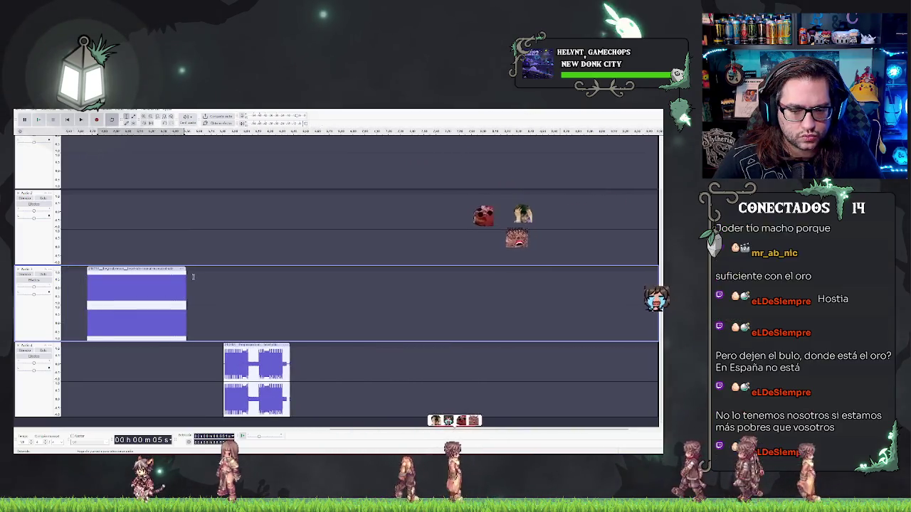
drag(192, 278, 162, 281)
Step: Move the Audio 1 clip to the timeline start and align the Audio 2 clip beneath it
scroll(186, 281, down, 5)
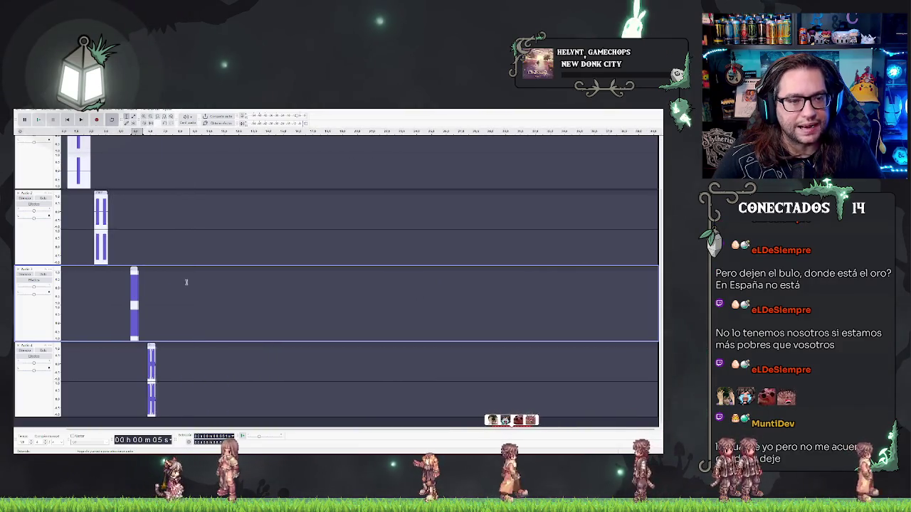
scroll(186, 282, down, 3)
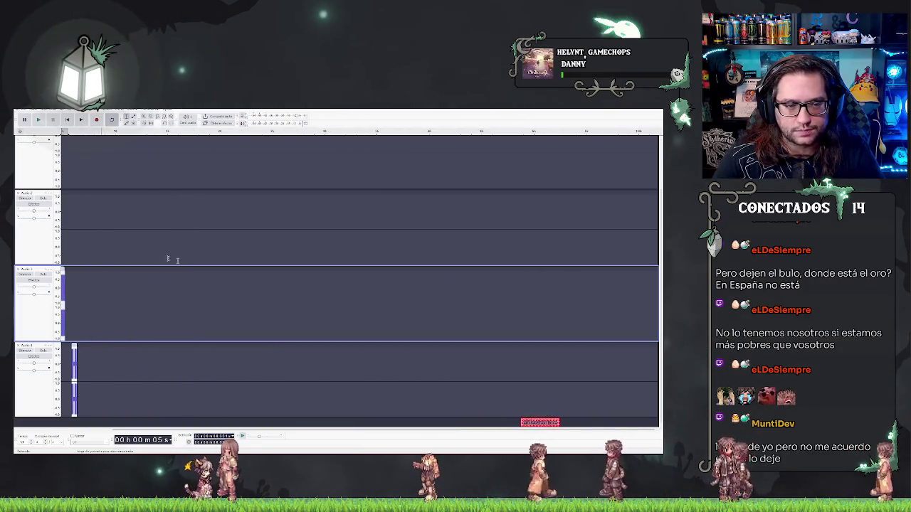
scroll(60, 425, left, 3)
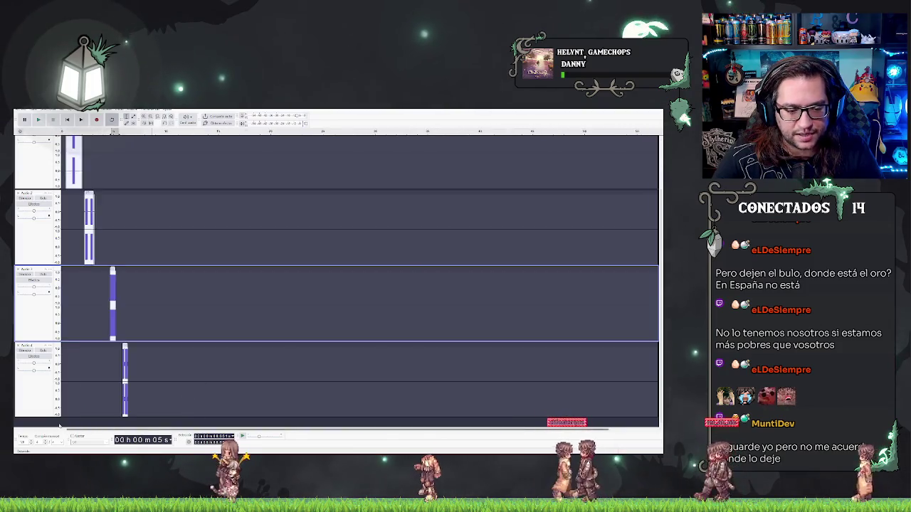
scroll(129, 296, right, 3)
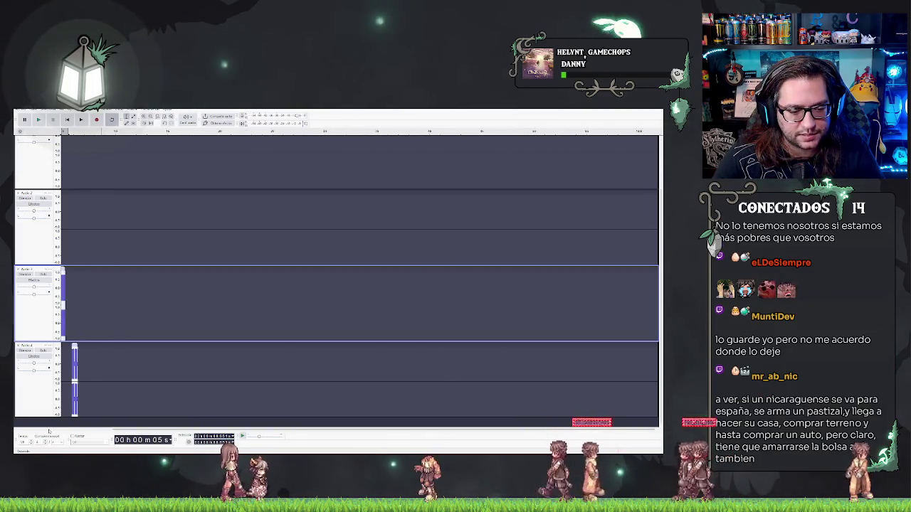
scroll(359, 277, left, 3)
scroll(360, 278, right, 3)
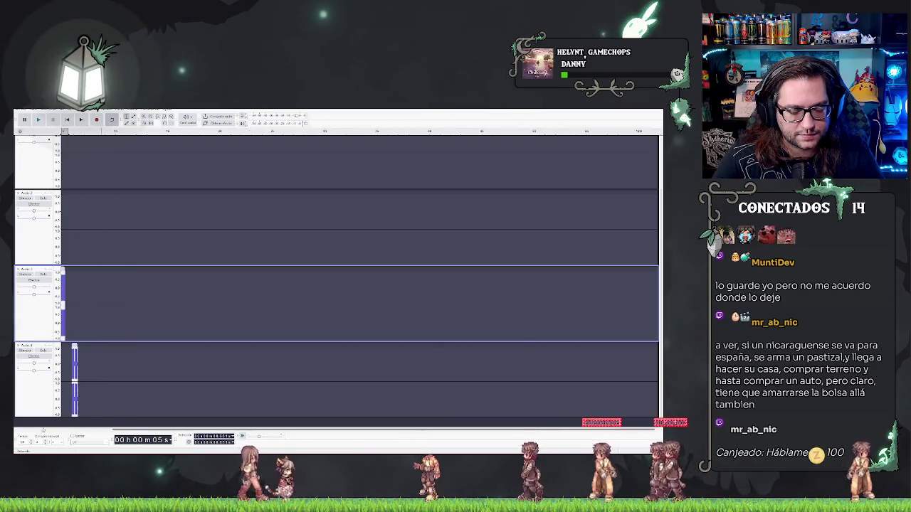
scroll(359, 278, left, 3)
scroll(336, 281, up, 2)
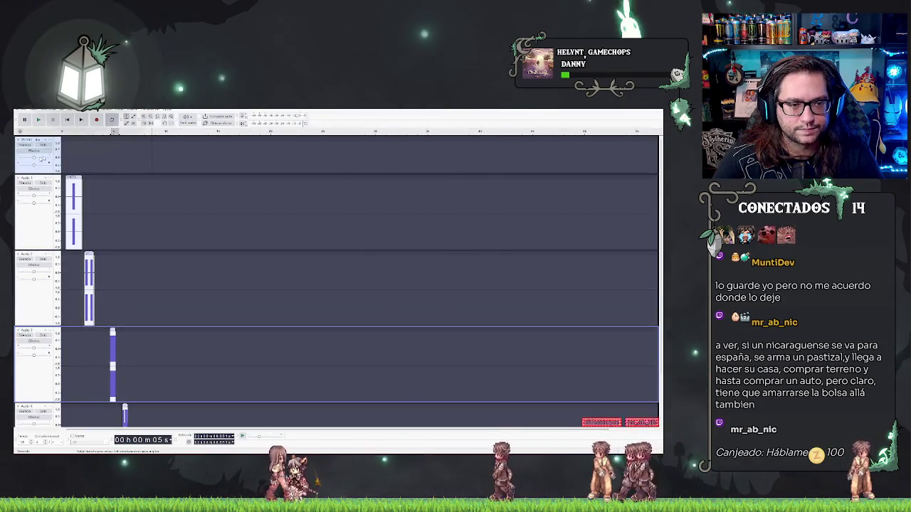
scroll(125, 146, down, 1)
click(125, 146)
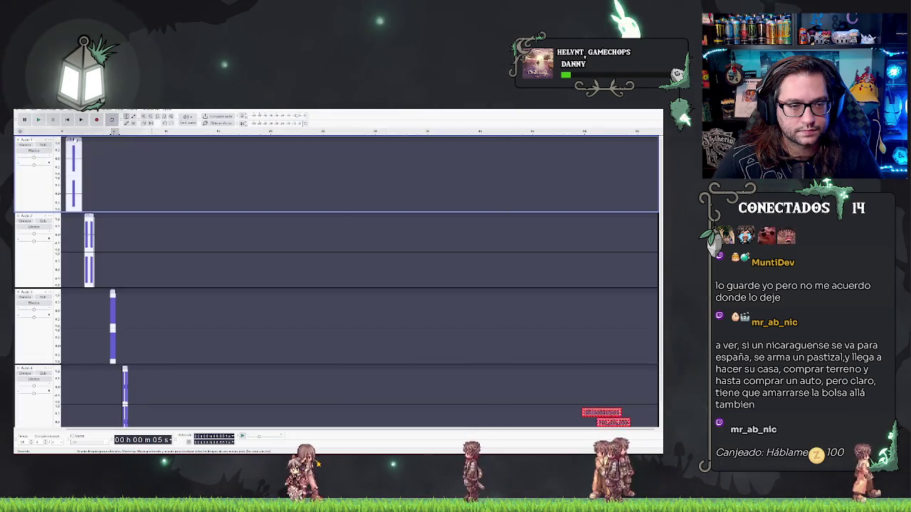
mouse_move(74, 140)
mouse_down()
mouse_move(84, 140)
mouse_move(72, 140)
mouse_up()
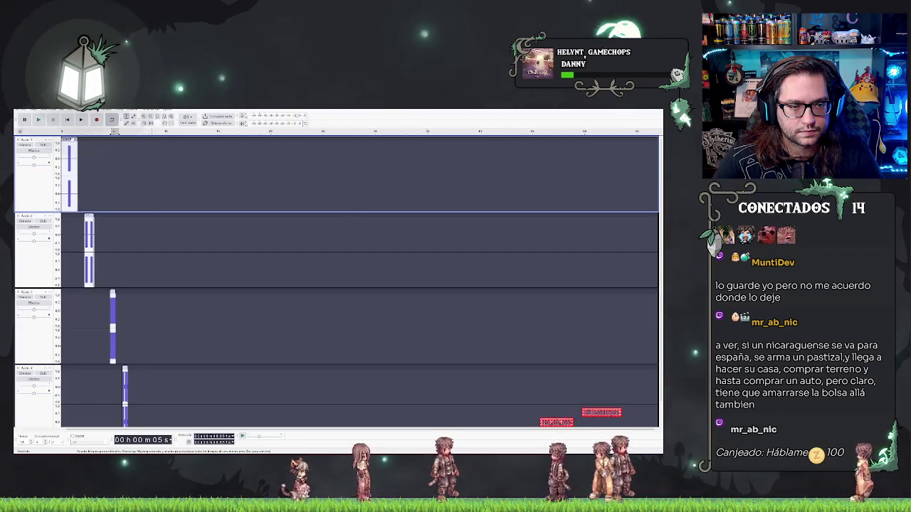
drag(88, 216, 65, 215)
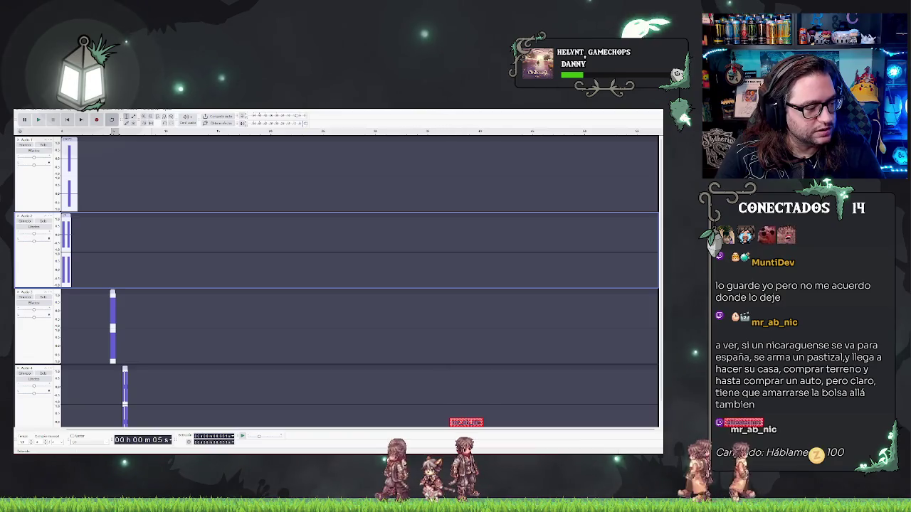
key(ctrl+shift+a)
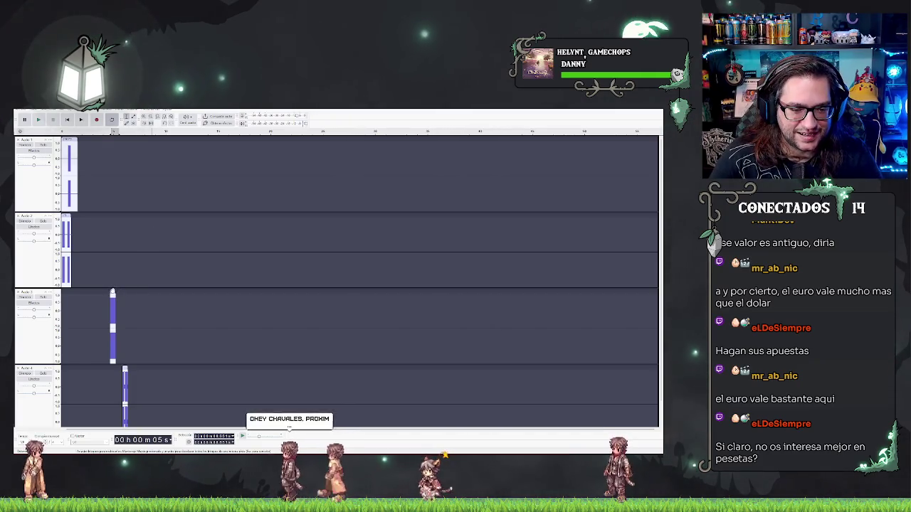
Step: Drag the Audio 3 and Audio 4 clips to the timeline start
drag(113, 293, 63, 293)
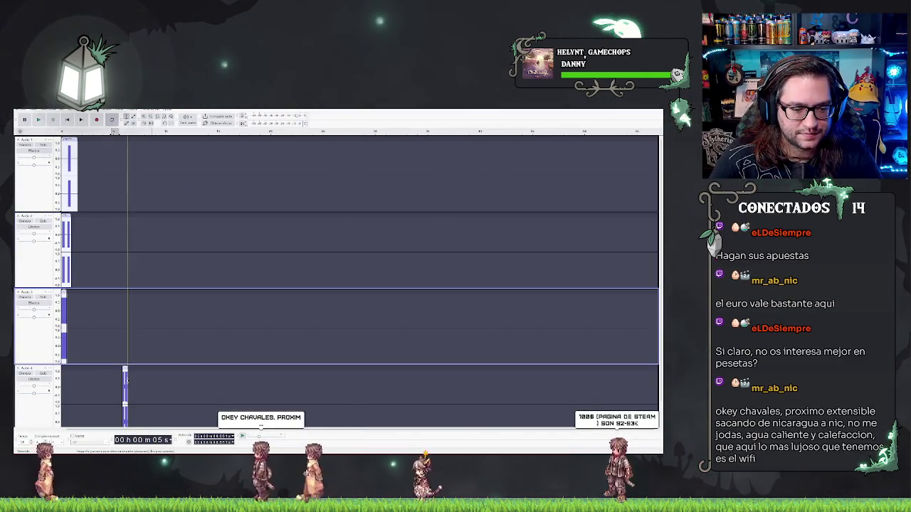
drag(124, 368, 65, 369)
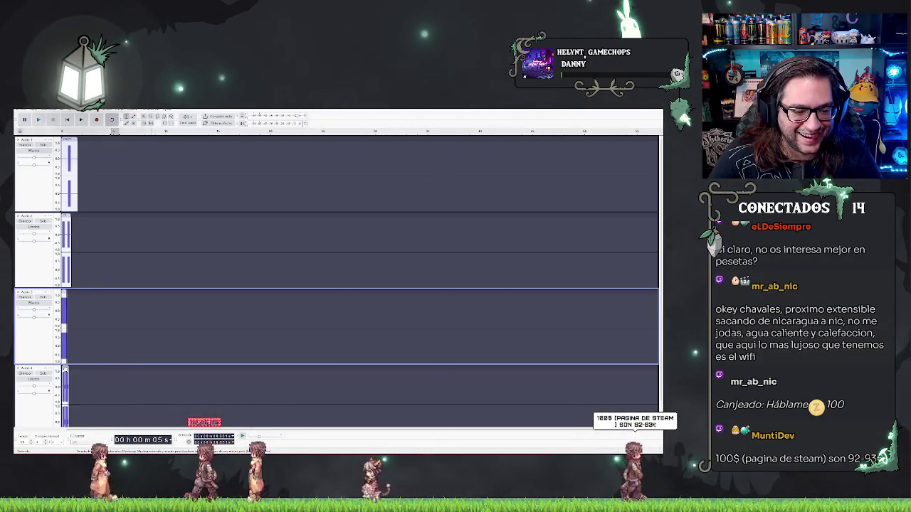
scroll(110, 341, down, 1)
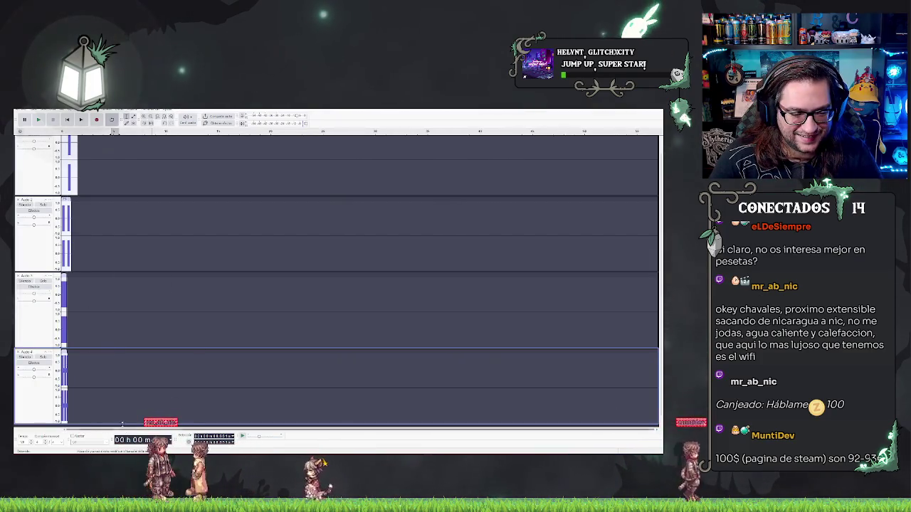
Step: Zoom in on the clip starts and trim a sliver off the Audio 4 clip's end
key(ctrl+3)
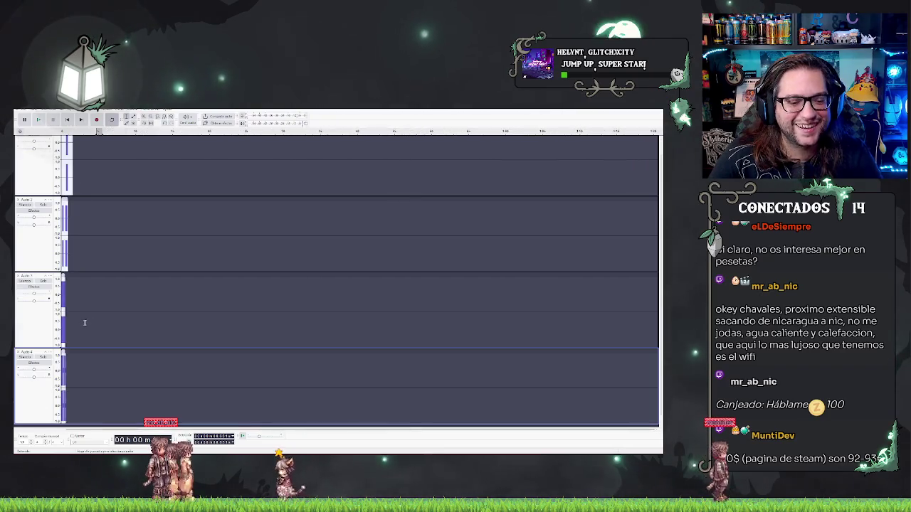
key(ctrl+1)
key(ctrl+1)
key(ctrl+1)
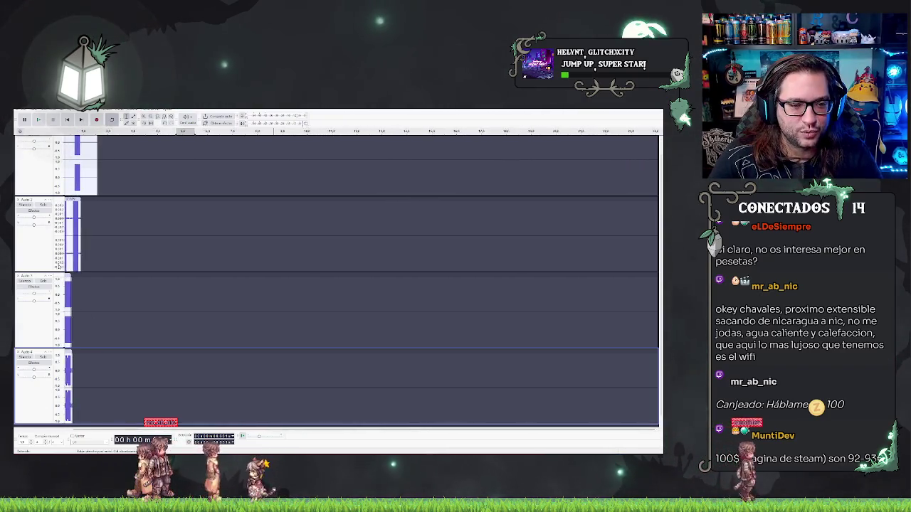
scroll(62, 239, right, 1)
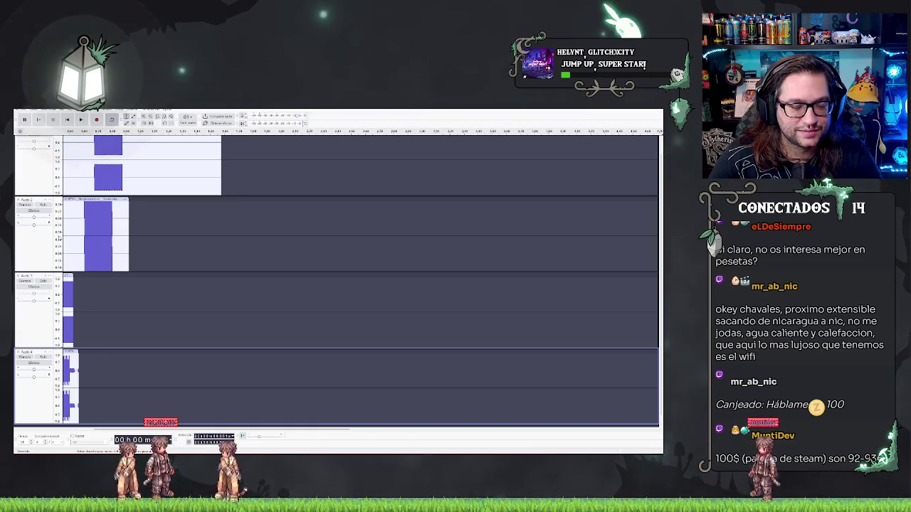
scroll(58, 239, right, 1)
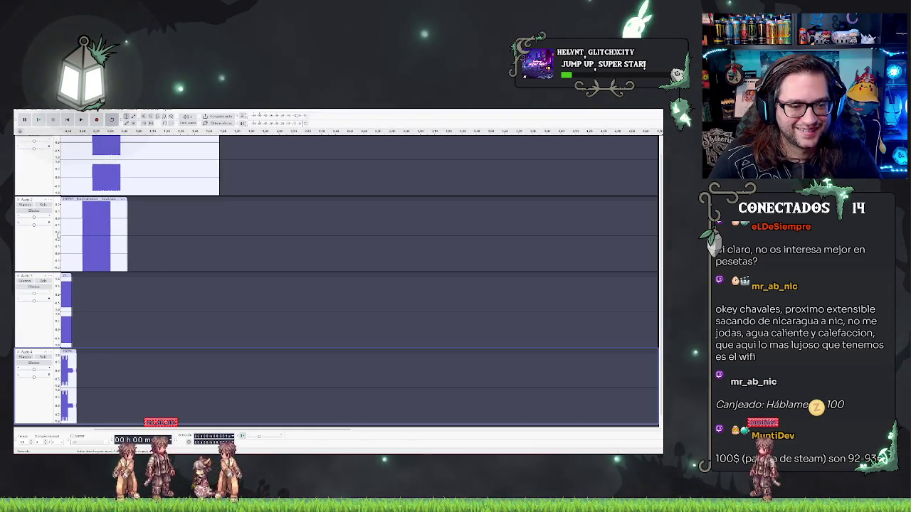
key(ctrl+1)
key(ctrl+1)
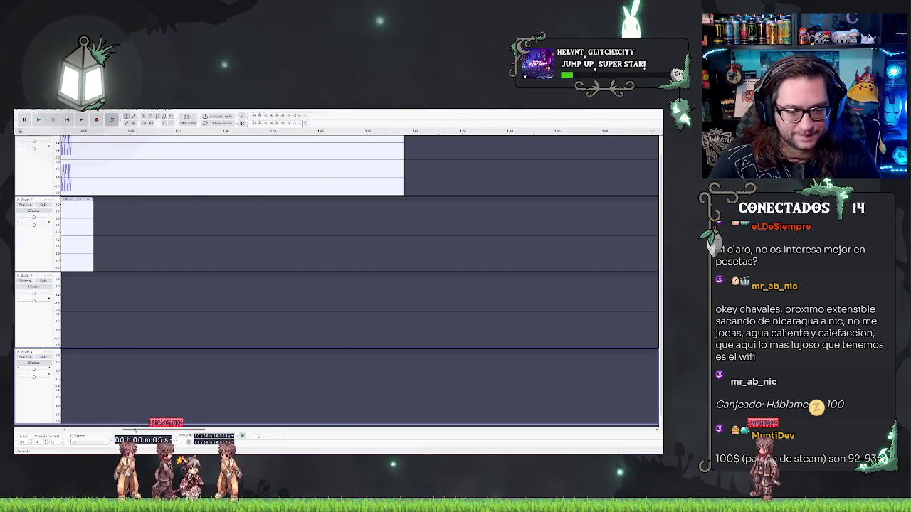
scroll(262, 234, left, 10)
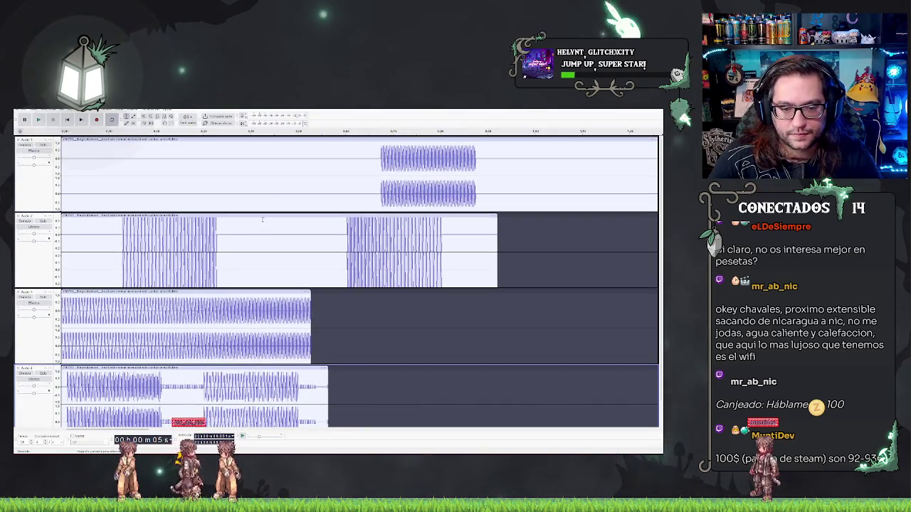
scroll(262, 220, down, 1)
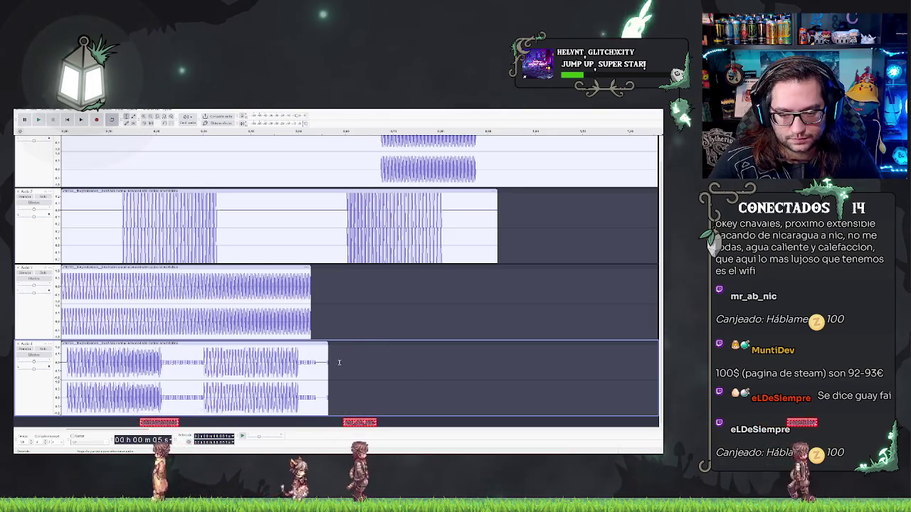
drag(329, 361, 324, 352)
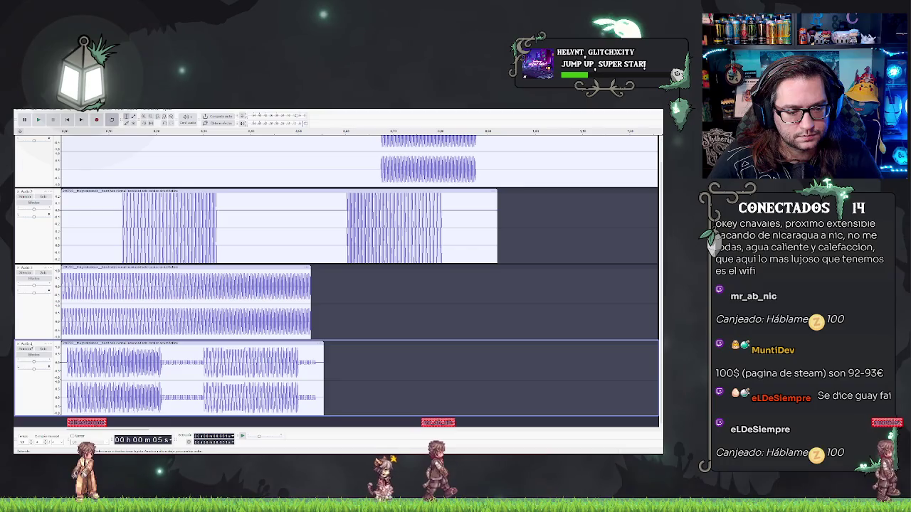
scroll(230, 137, up, 1)
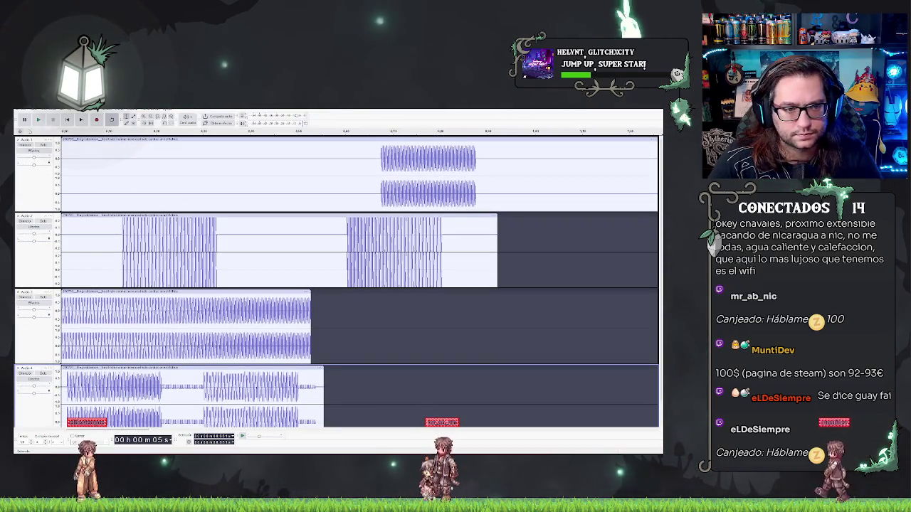
Step: Rename the first track to 'SFX 08'
click(81, 139)
click(49, 141)
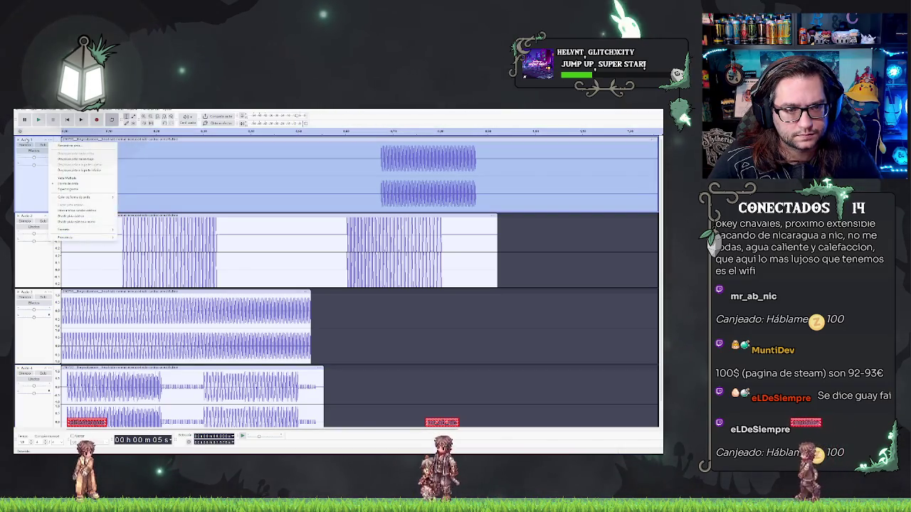
click(67, 146)
text(SFX)
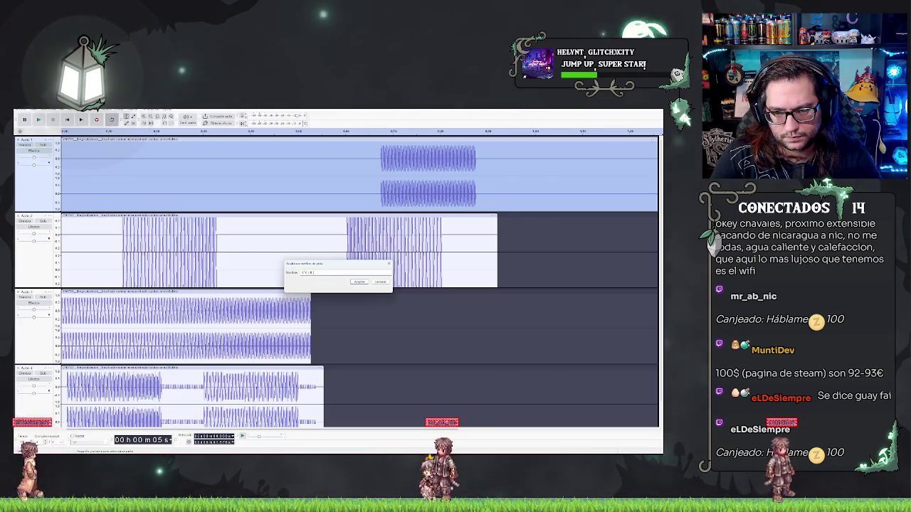
text( 08)
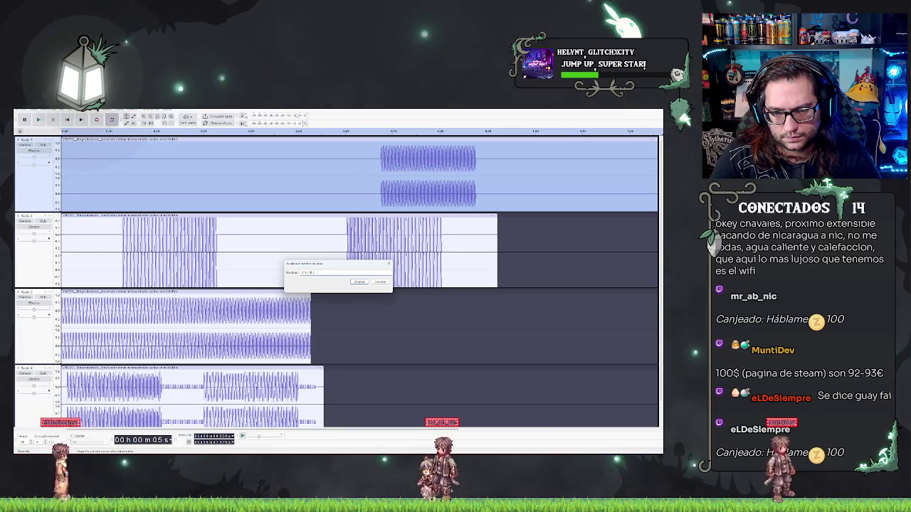
key(ctrl+a)
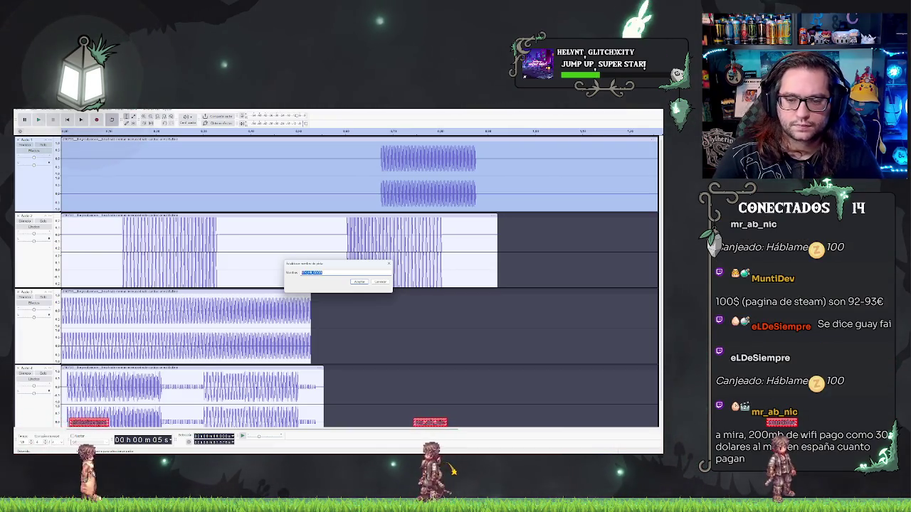
key(Return)
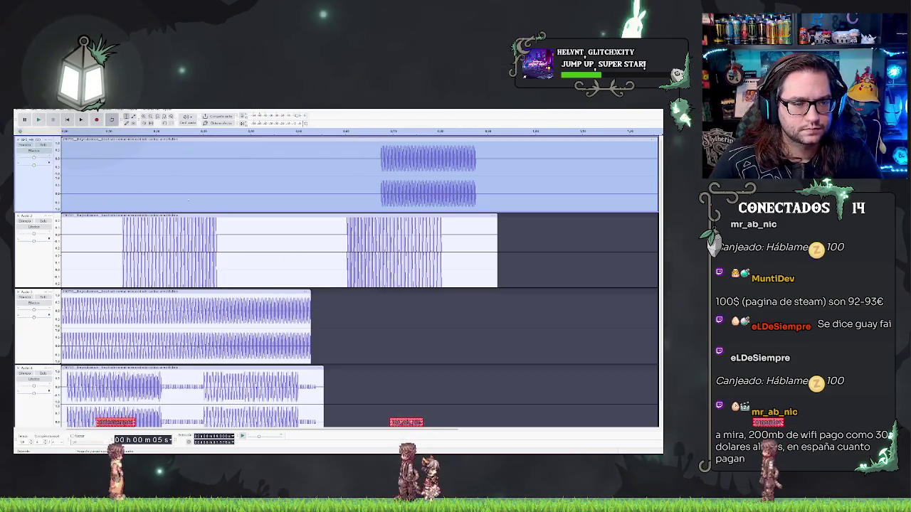
Step: Rename the second track by editing its existing name
right_click(57, 220)
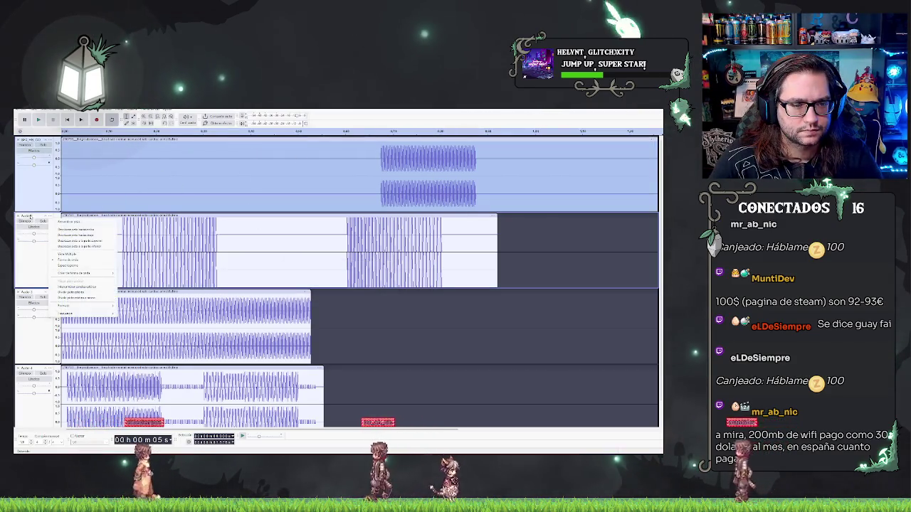
click(69, 222)
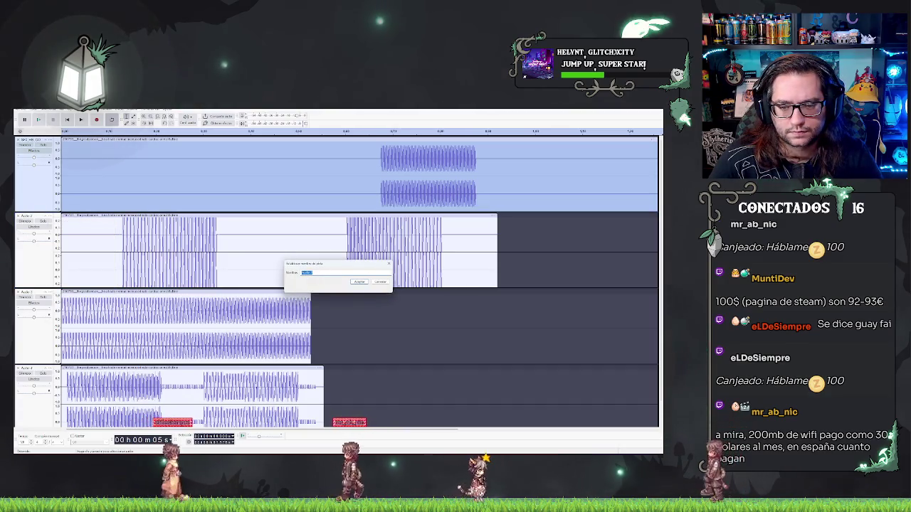
key(BackSpace)
key(BackSpace)
key(BackSpace)
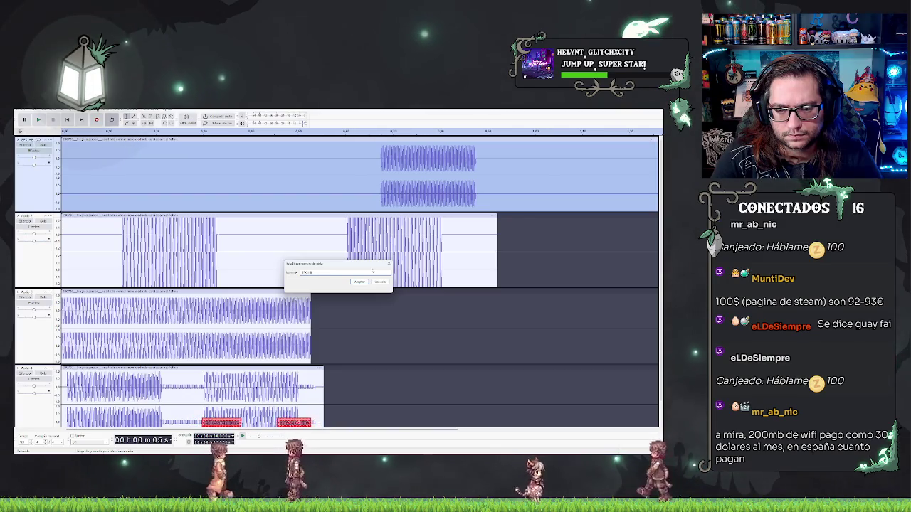
key(Return)
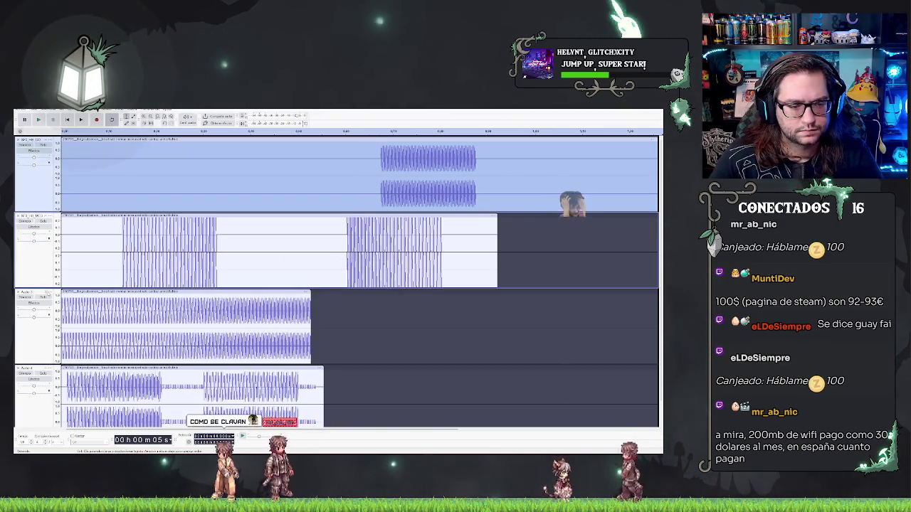
Step: Rename the third track, then bring up the rename dialog for the fourth track
click(29, 291)
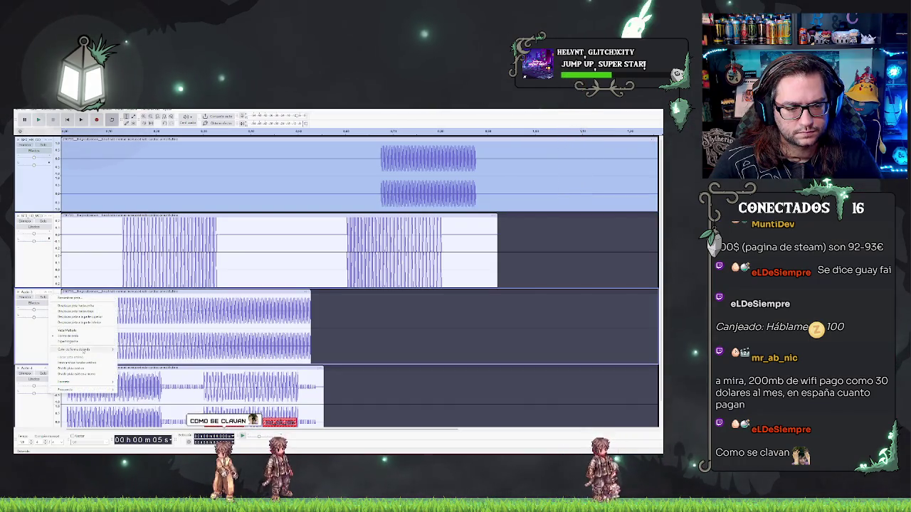
mouse_move(83, 350)
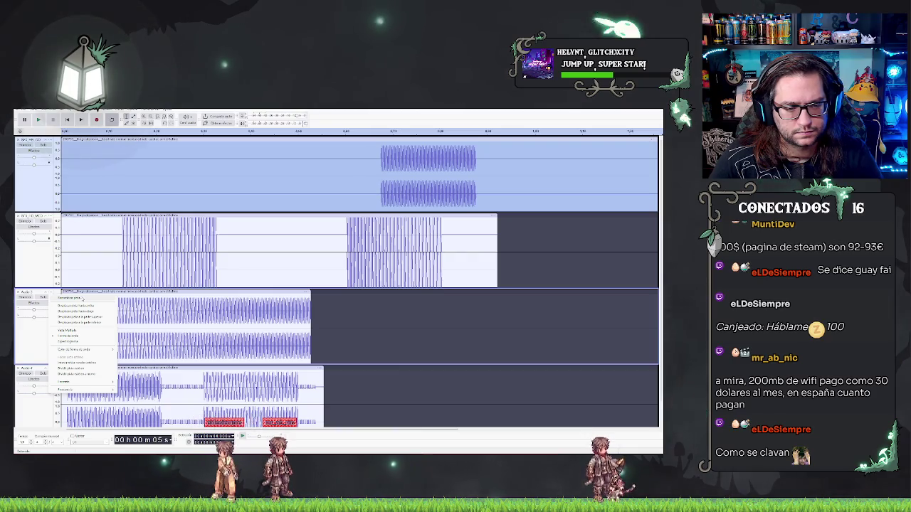
click(82, 298)
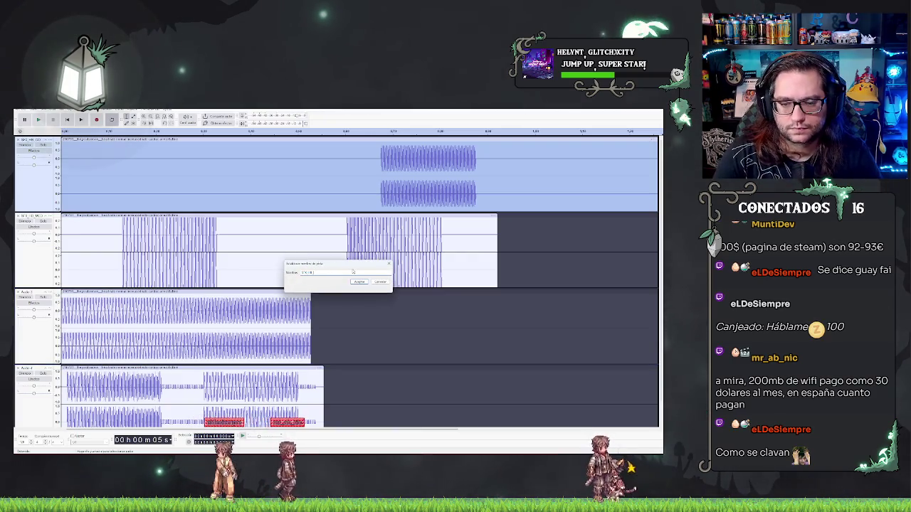
key(Return)
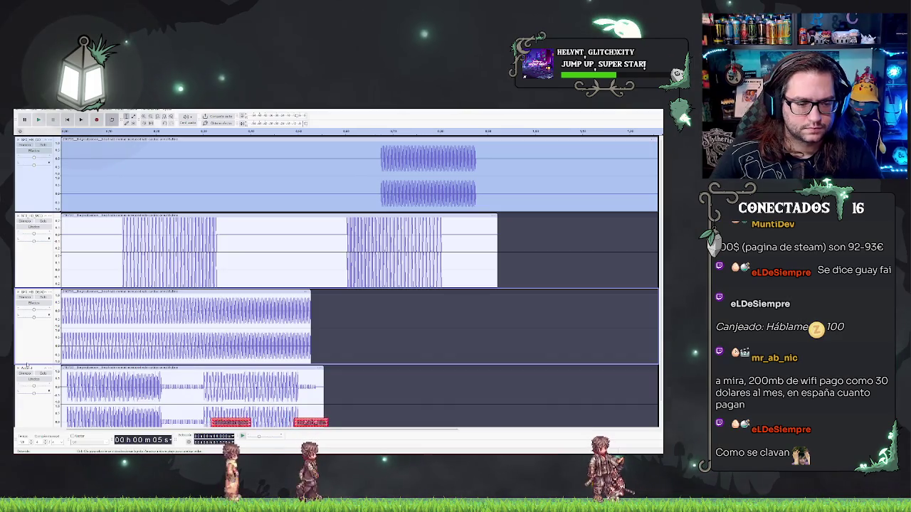
click(32, 292)
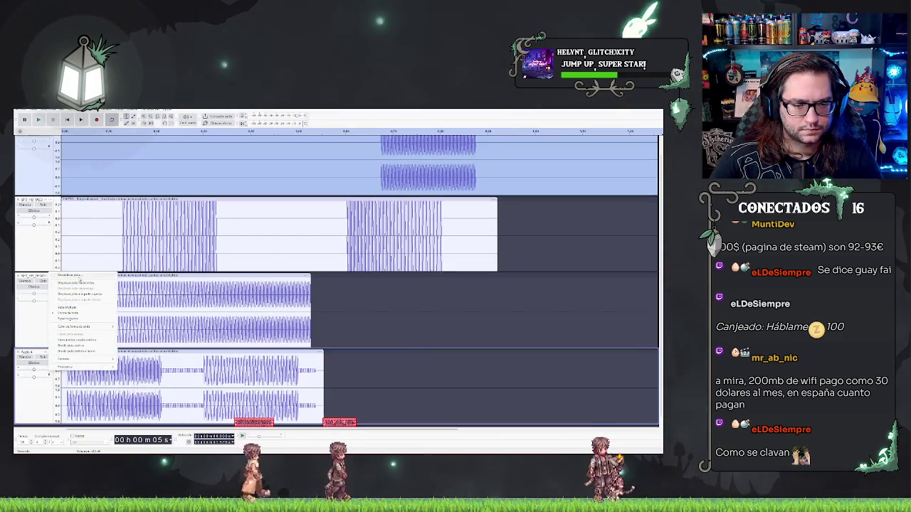
click(72, 275)
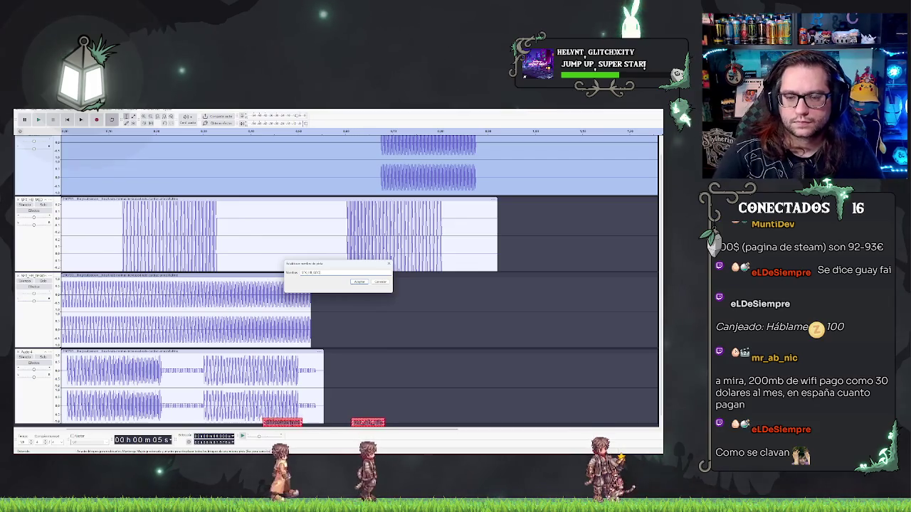
Step: Apply the fourth track's new name and export all tracks to the computer as multiple files
key(BackSpace)
key(BackSpace)
key(BackSpace)
key(Return)
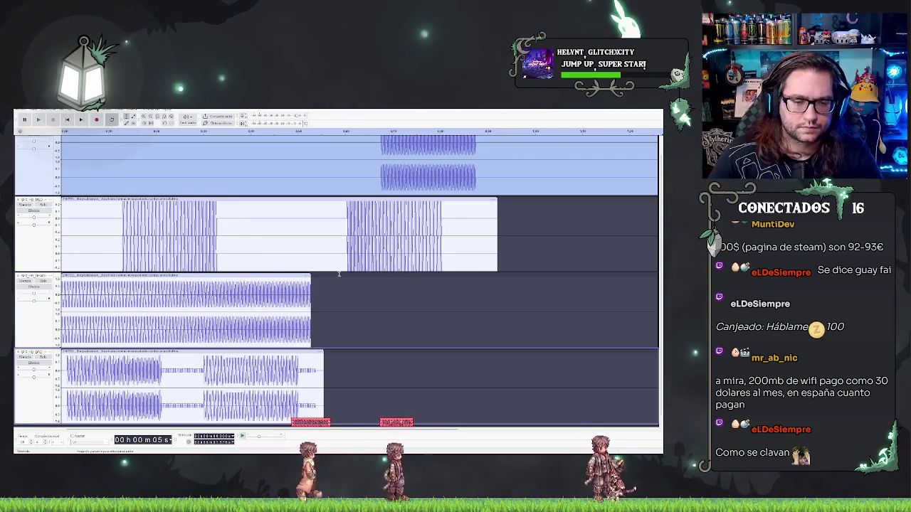
click(23, 111)
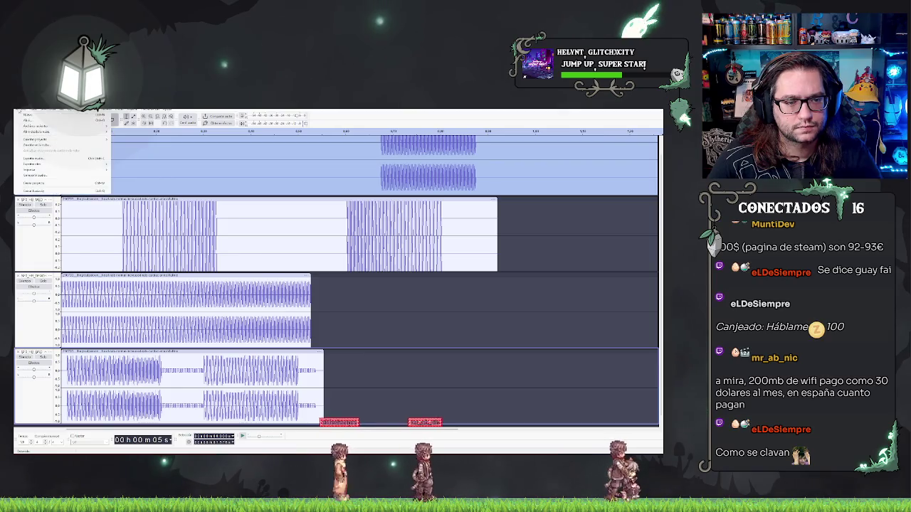
click(47, 158)
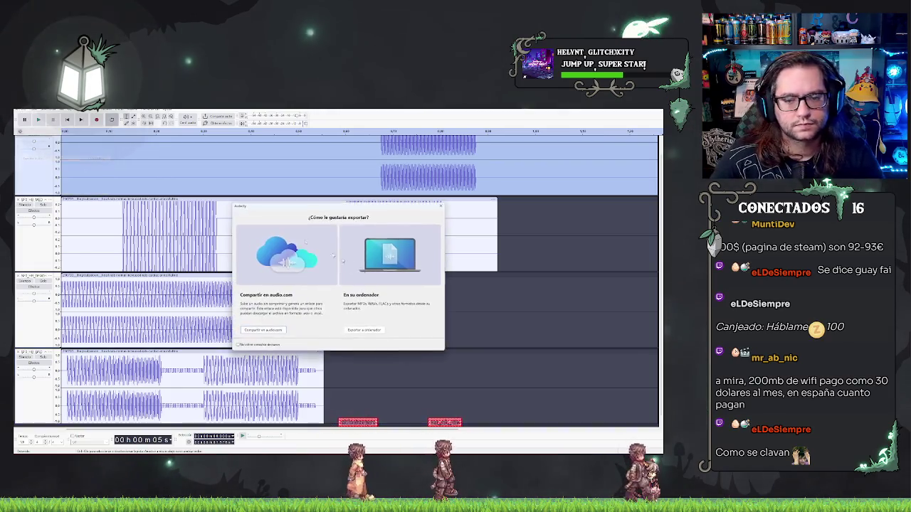
click(366, 330)
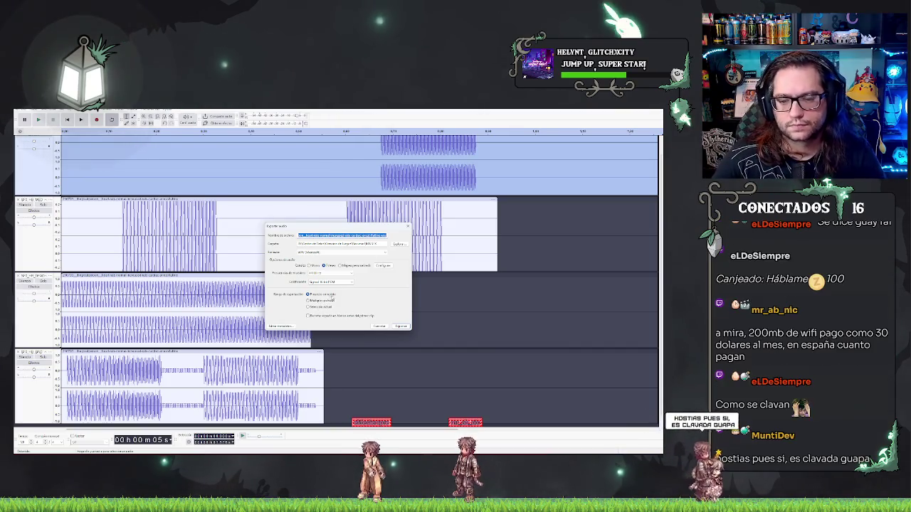
click(326, 301)
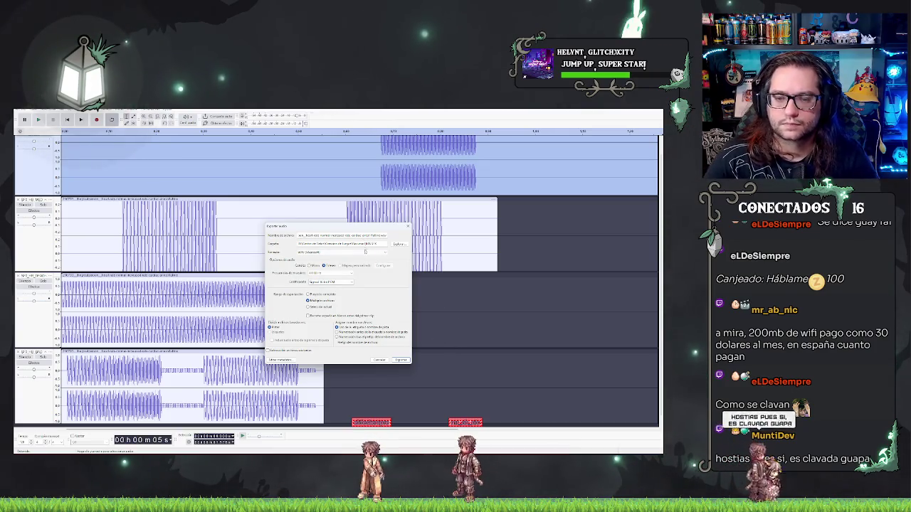
click(400, 360)
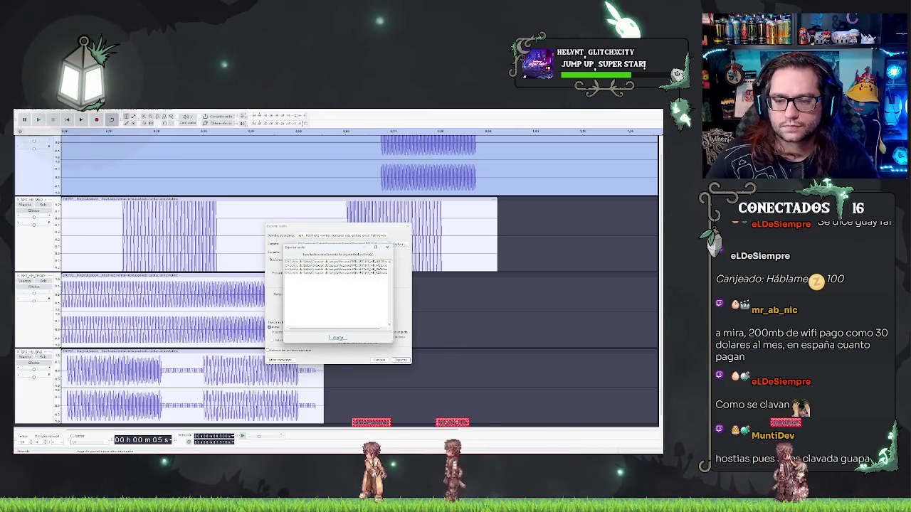
click(338, 338)
key(alt+Tab)
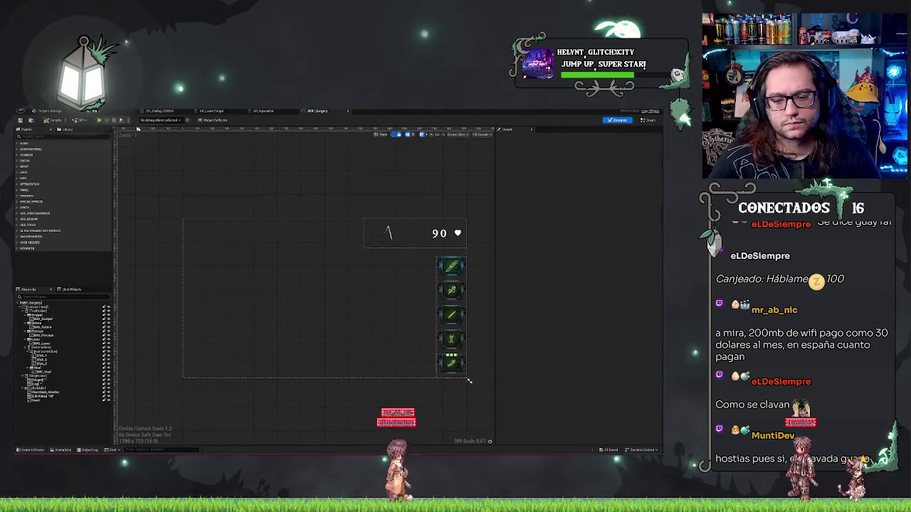
Step: Go to Unreal's level editor and show the project folder's contents in the Content Browser
key(alt+Tab)
click(41, 373)
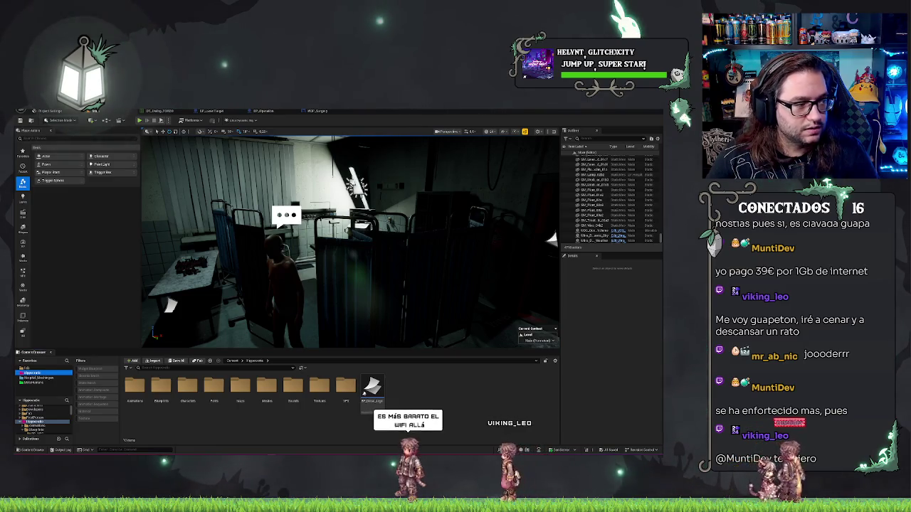
Step: Read the speed test results (880.6 Mb/s down, 866.4 Mb/s up) and return to Unreal
key(alt+Tab)
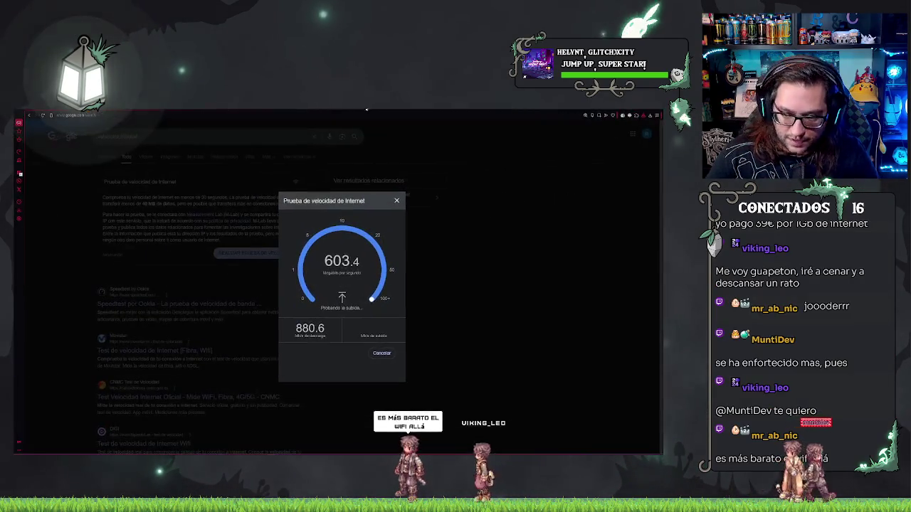
key(ctrl+plus)
key(ctrl+plus)
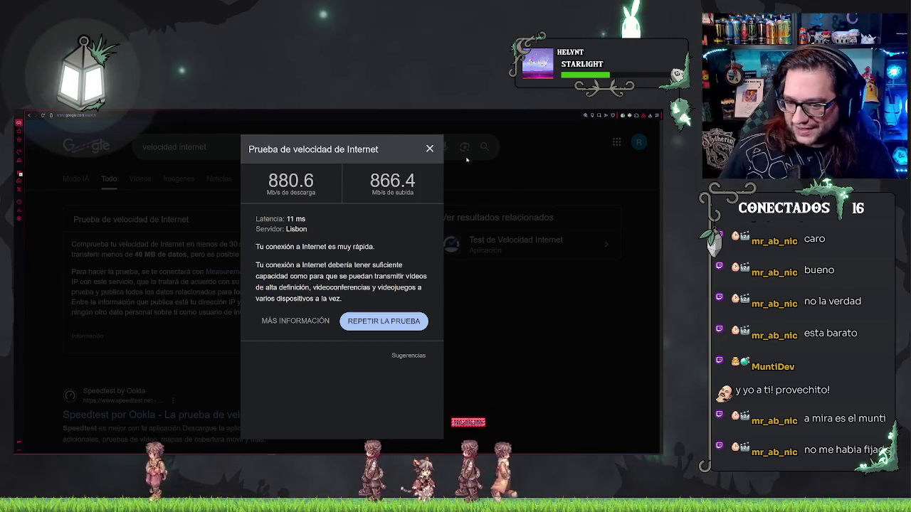
click(430, 149)
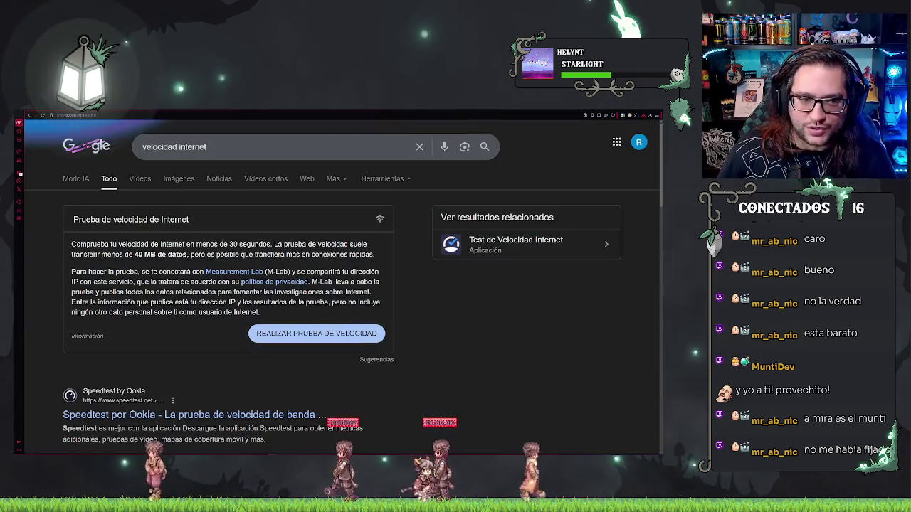
key(alt+Tab)
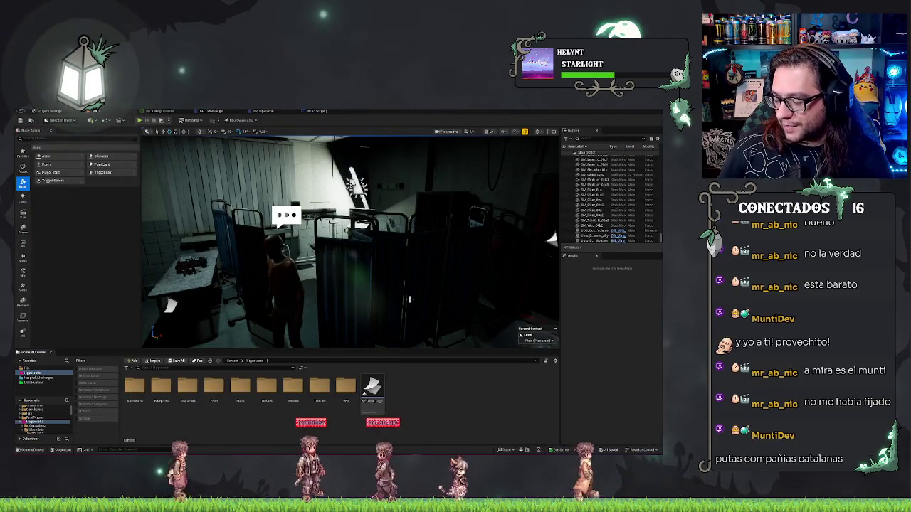
Step: Look around the hospital room, then open Sounds > SFX in the Content Browser
drag(409, 299, 385, 295)
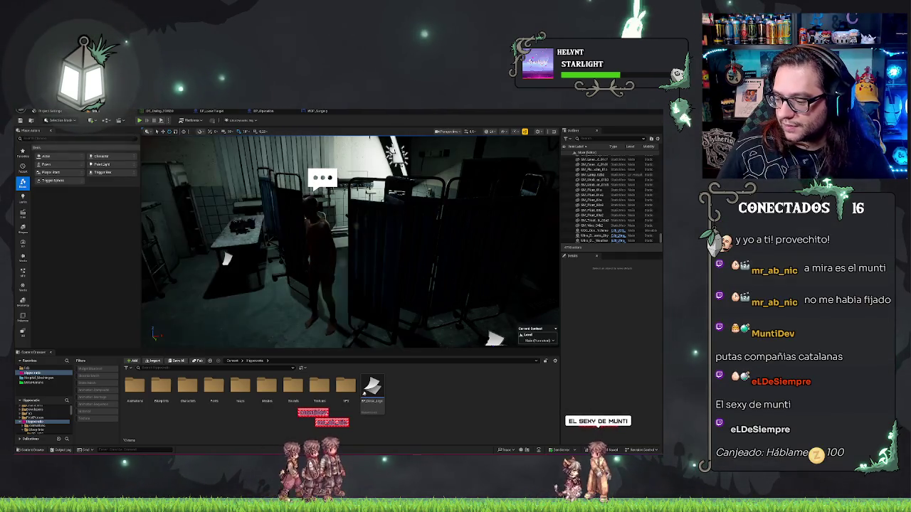
double_click(291, 395)
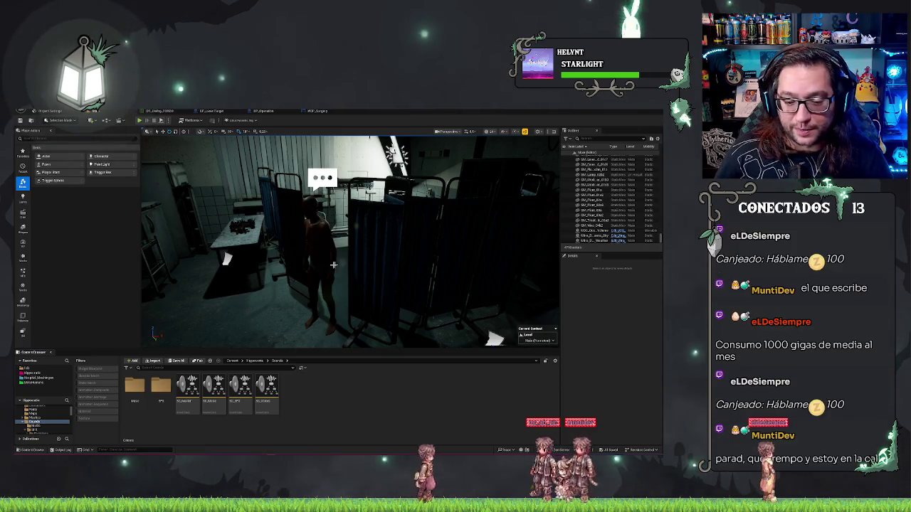
double_click(161, 388)
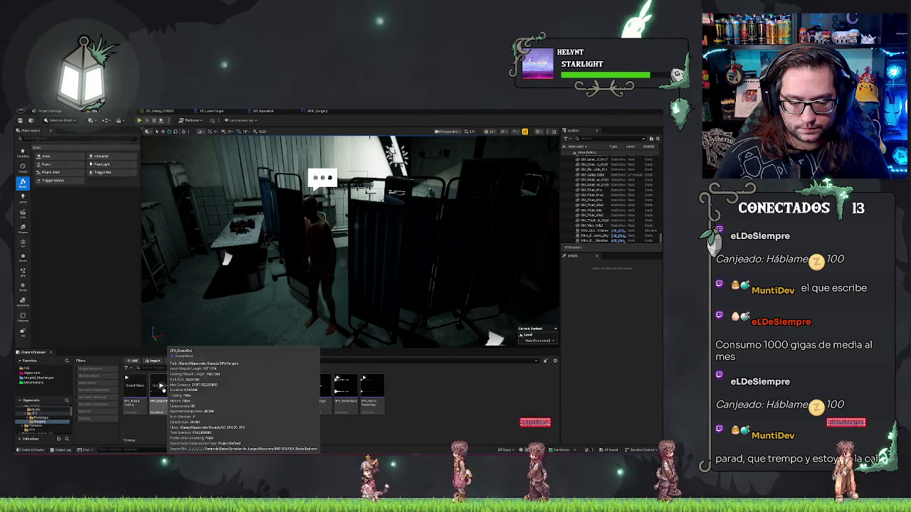
Step: Open the Surgery folder and import the exported sound files into it
double_click(163, 391)
click(346, 390)
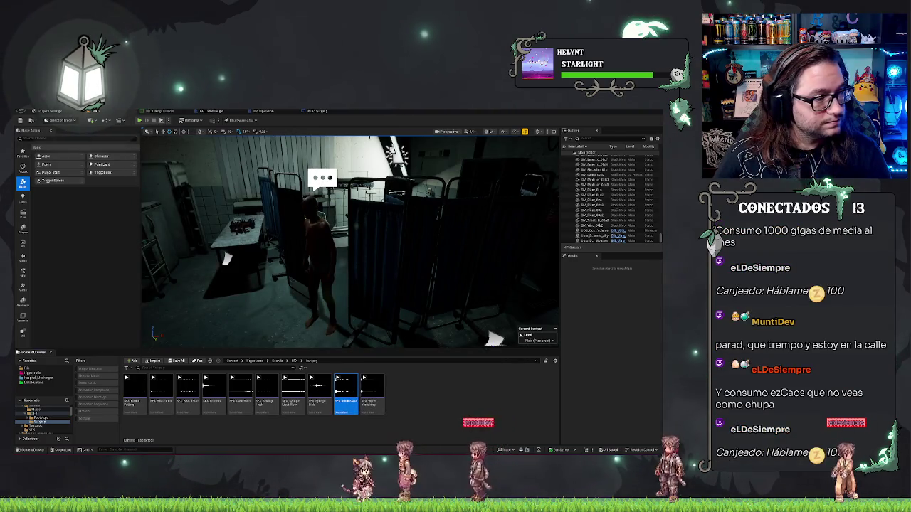
drag(491, 370, 468, 396)
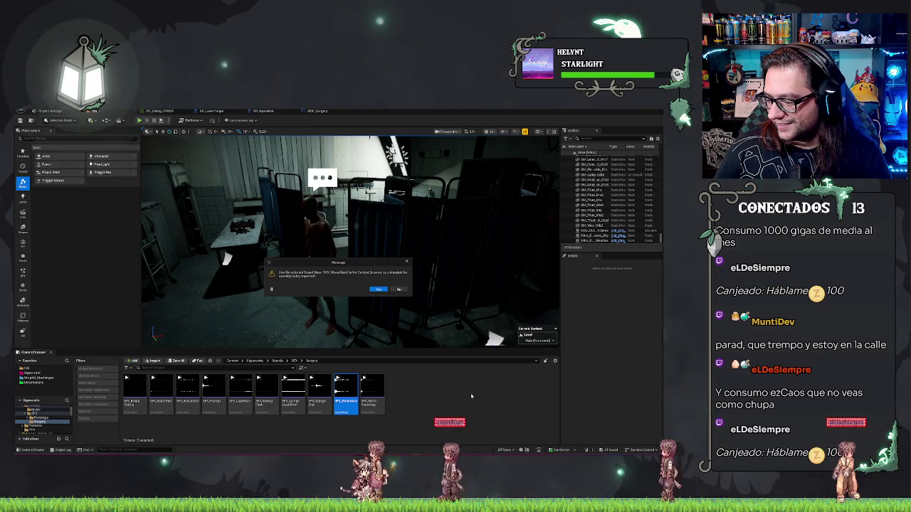
click(377, 291)
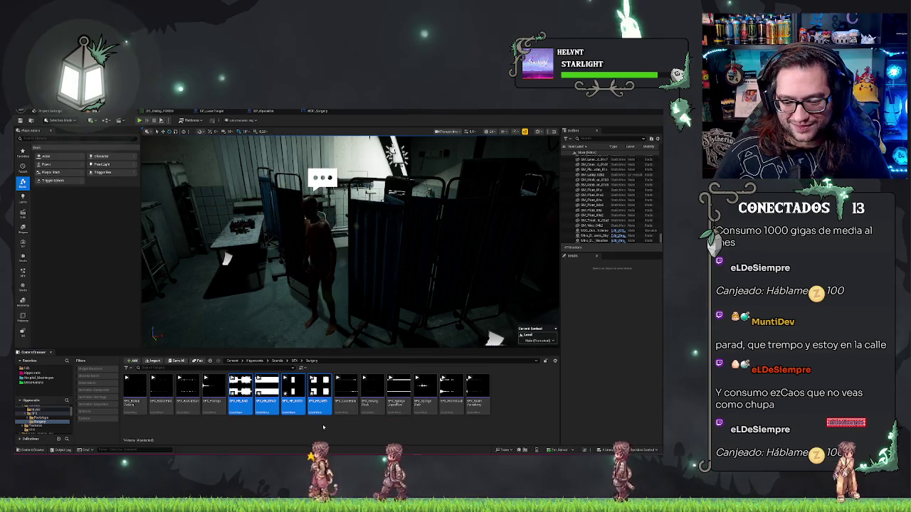
click(323, 427)
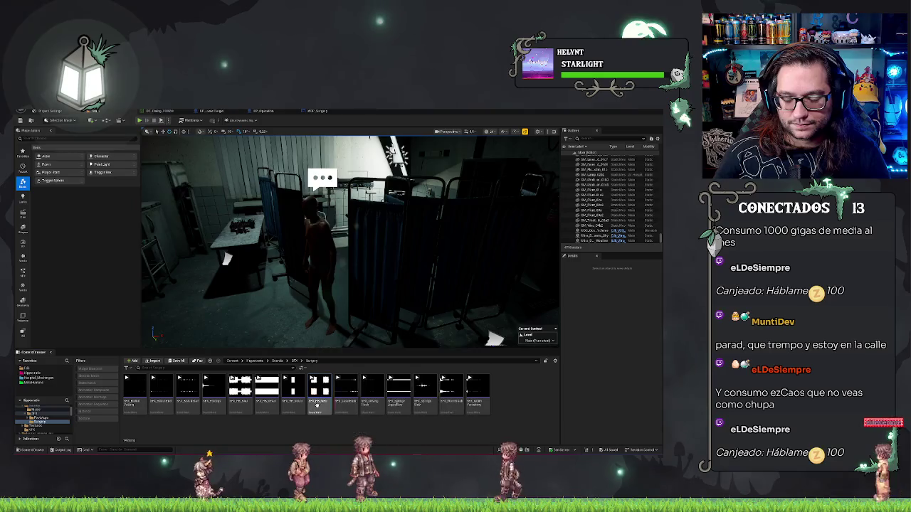
Step: Select the four old sound assets and delete them
click(318, 393)
click(239, 390)
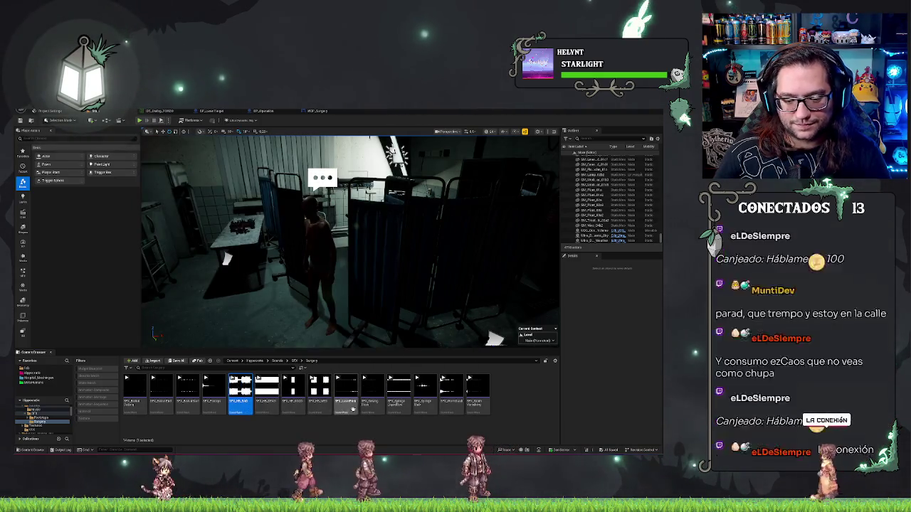
shift+click(318, 393)
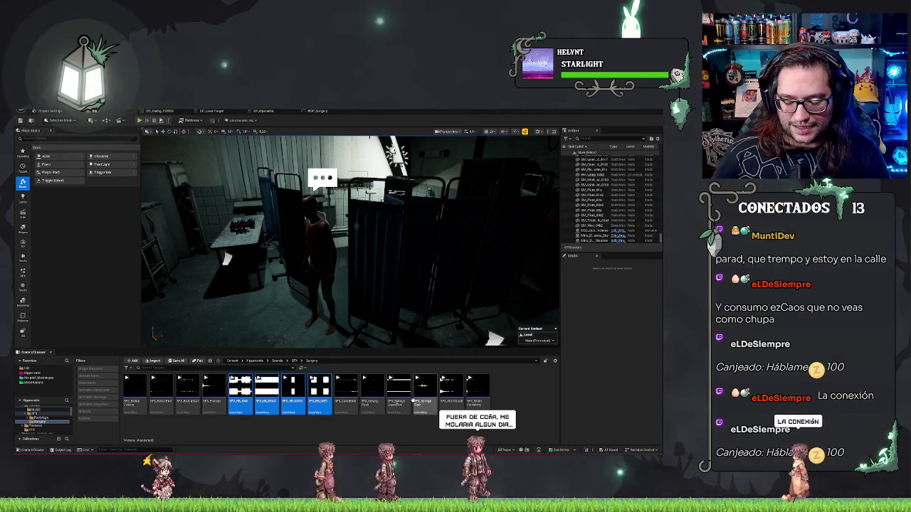
key(Delete)
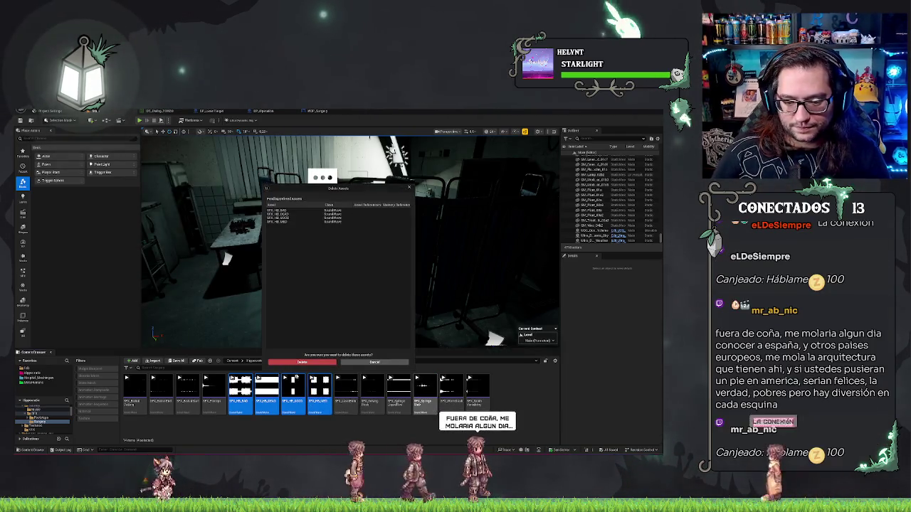
click(311, 364)
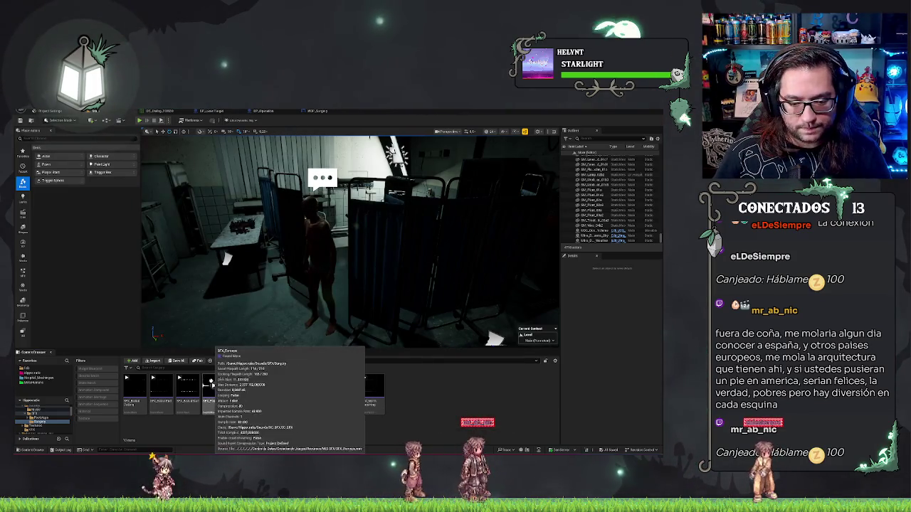
Step: Import new sound files into the Surgery folder using SFX_Forceps as the template
click(217, 403)
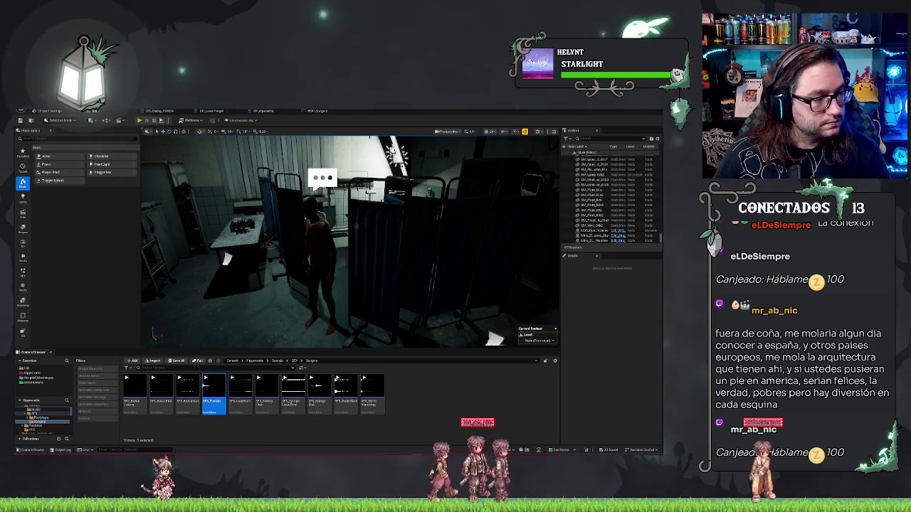
drag(661, 399, 440, 403)
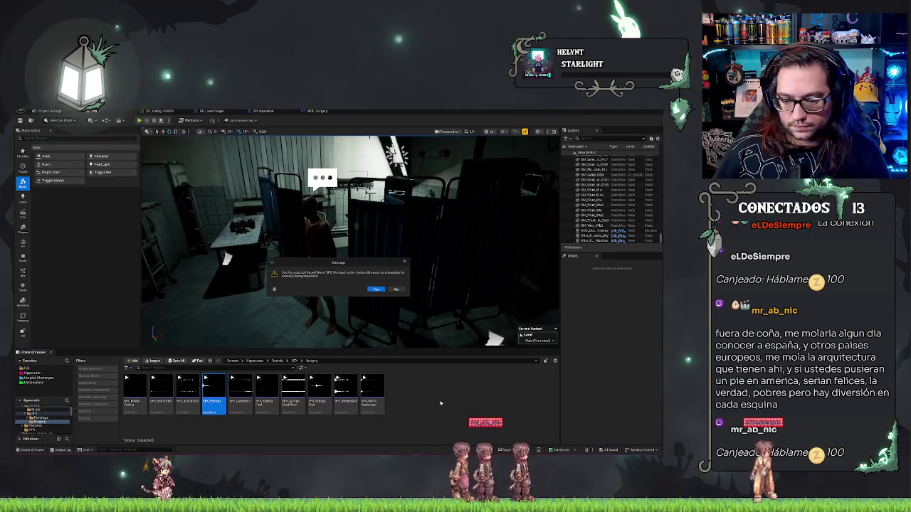
click(374, 289)
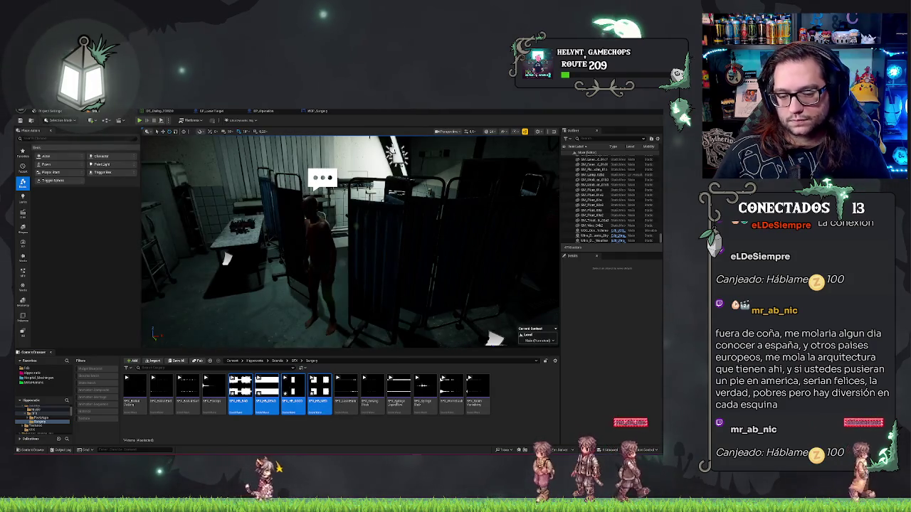
Step: Inspect two of the newly imported sound assets in the sound editor
double_click(245, 411)
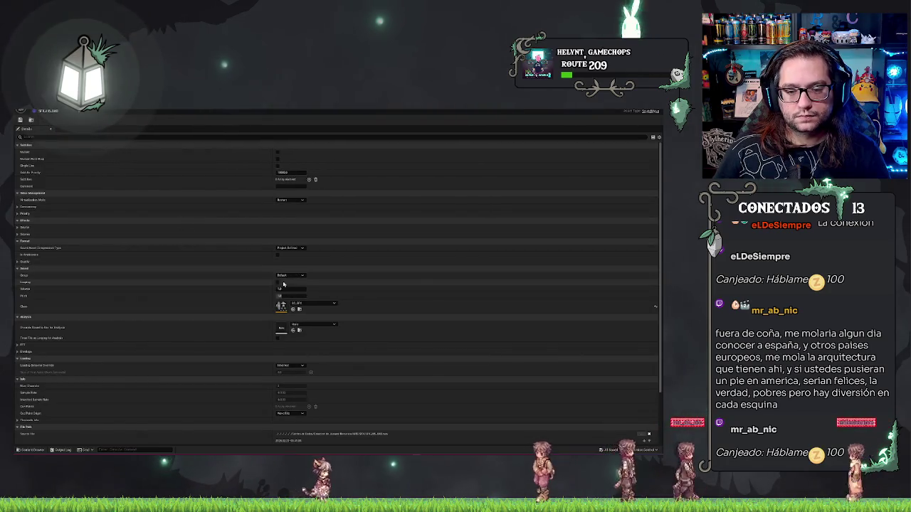
click(73, 113)
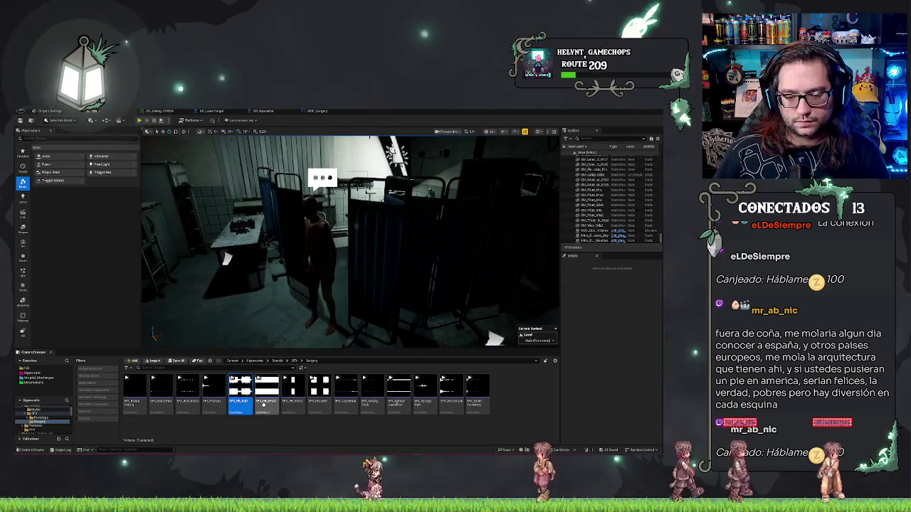
double_click(240, 395)
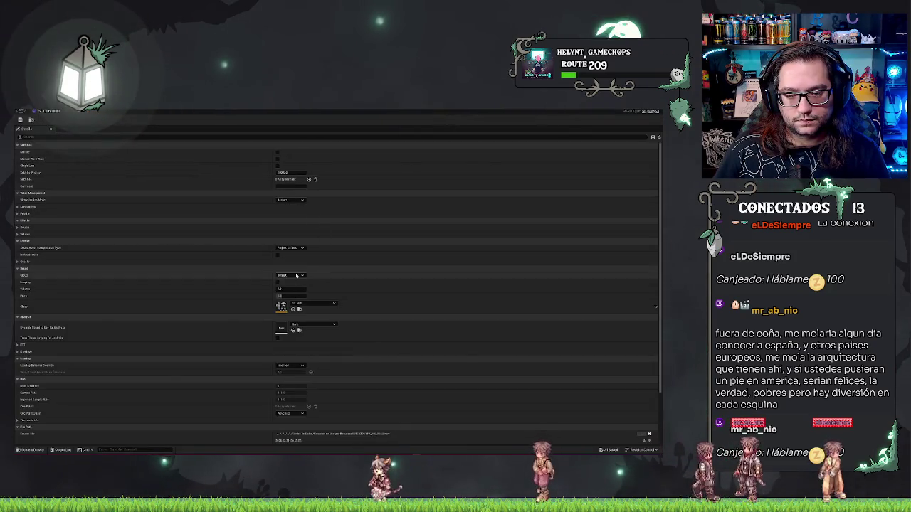
click(74, 114)
Step: Enable Looping on the new sound asset and close its editor
double_click(301, 375)
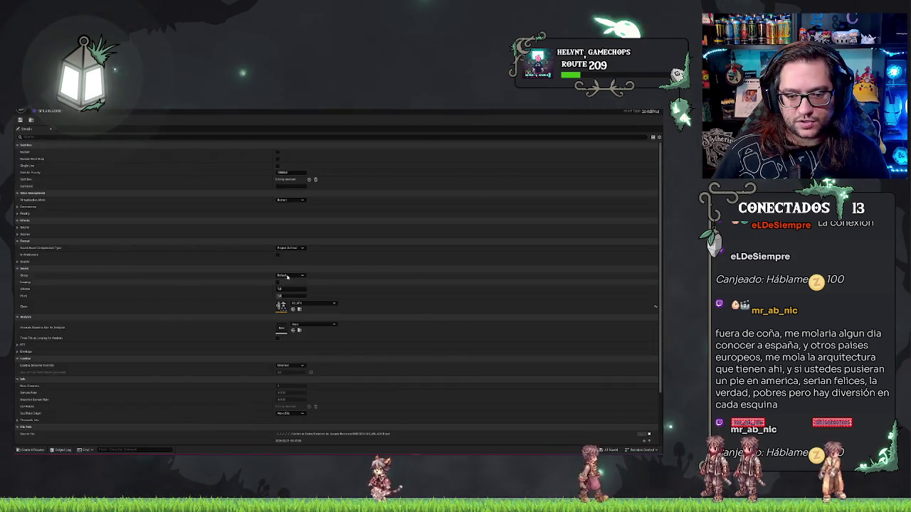
click(284, 276)
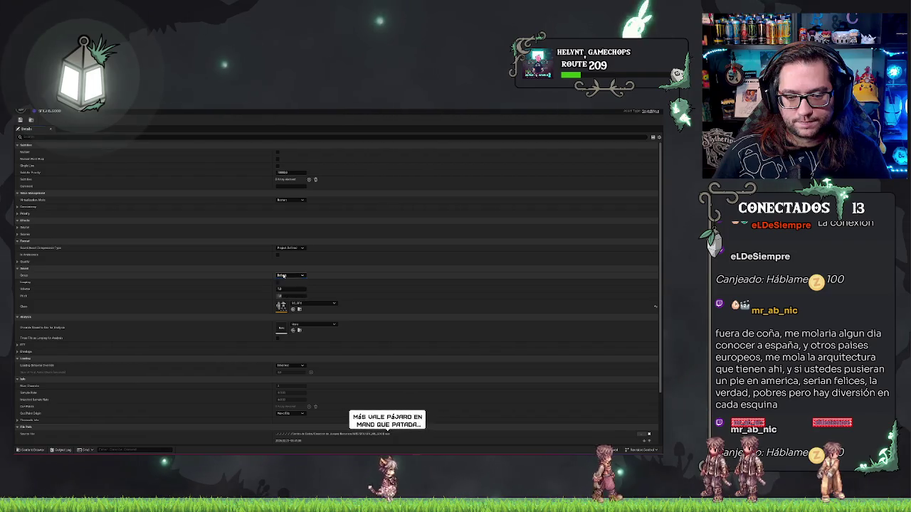
click(278, 283)
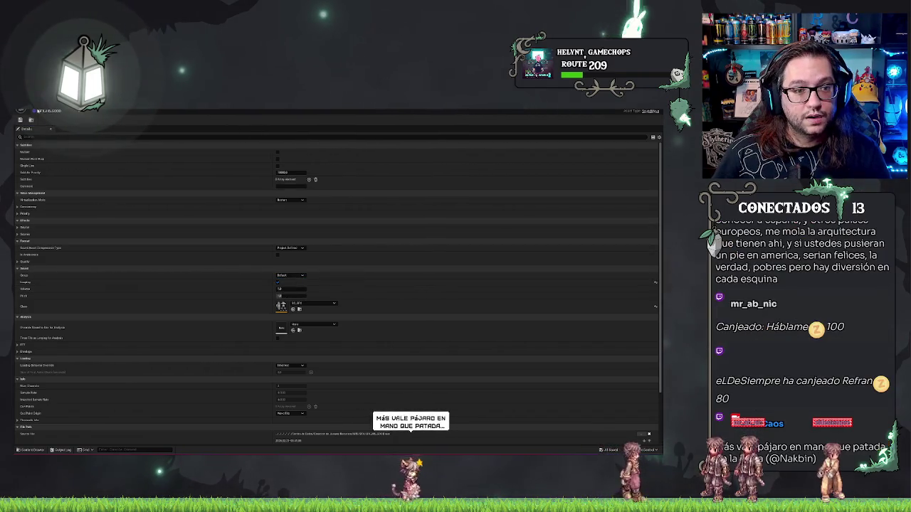
key(ctrl+z)
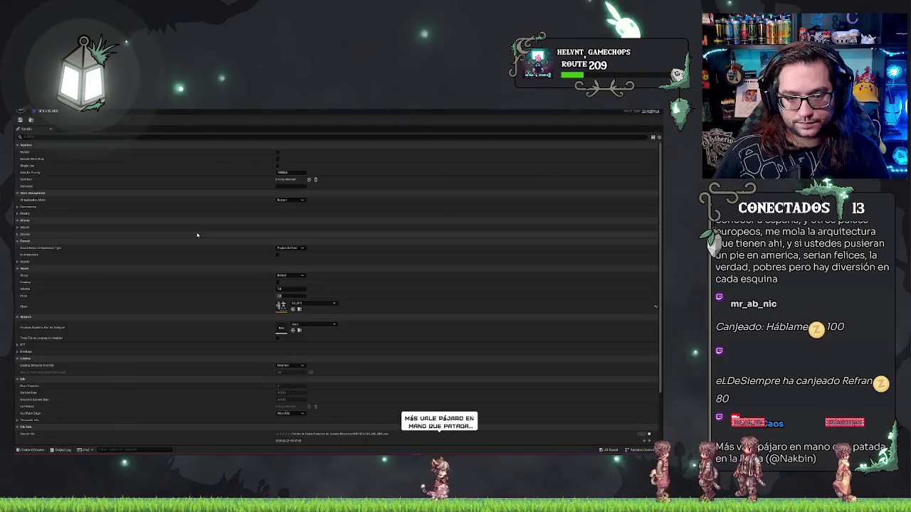
click(278, 283)
click(52, 115)
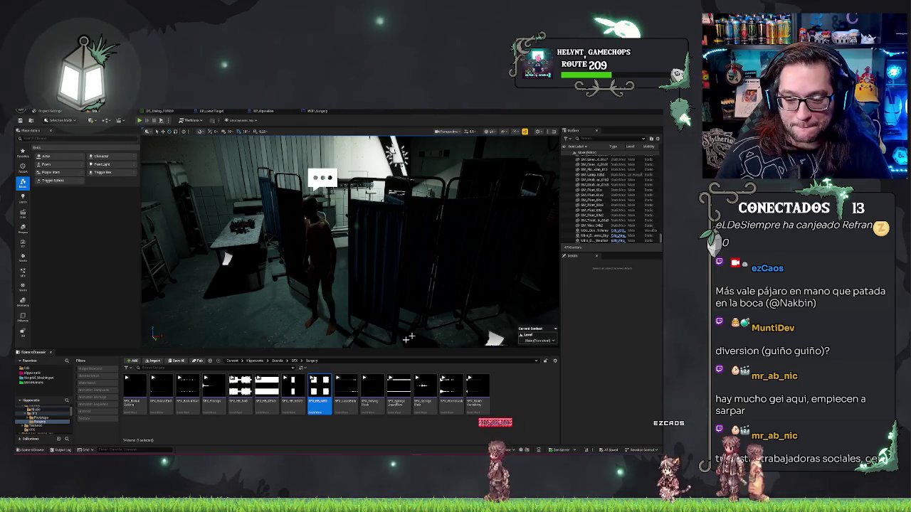
click(315, 113)
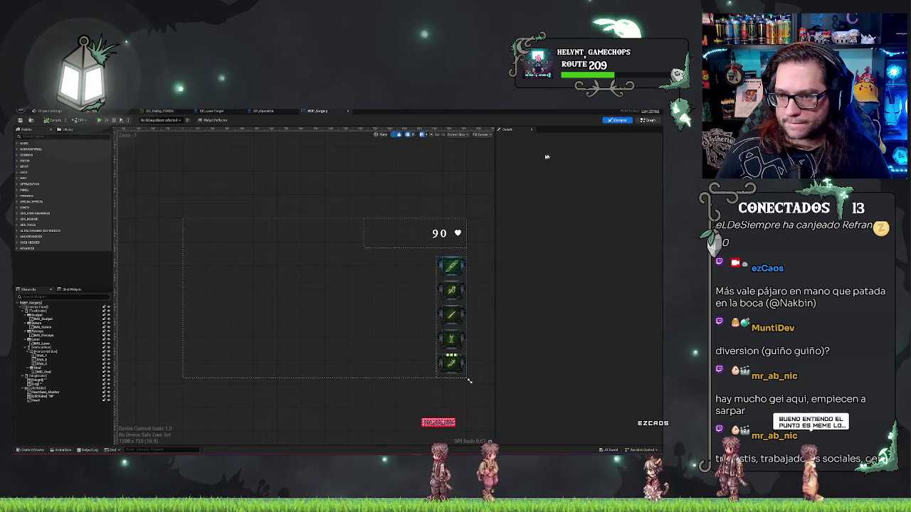
Step: In the WBP_Surgery graph, add a Spawn Sound 2D node after the SET Array Syringes node
click(647, 119)
scroll(499, 260, down, 5)
scroll(499, 260, up, 5)
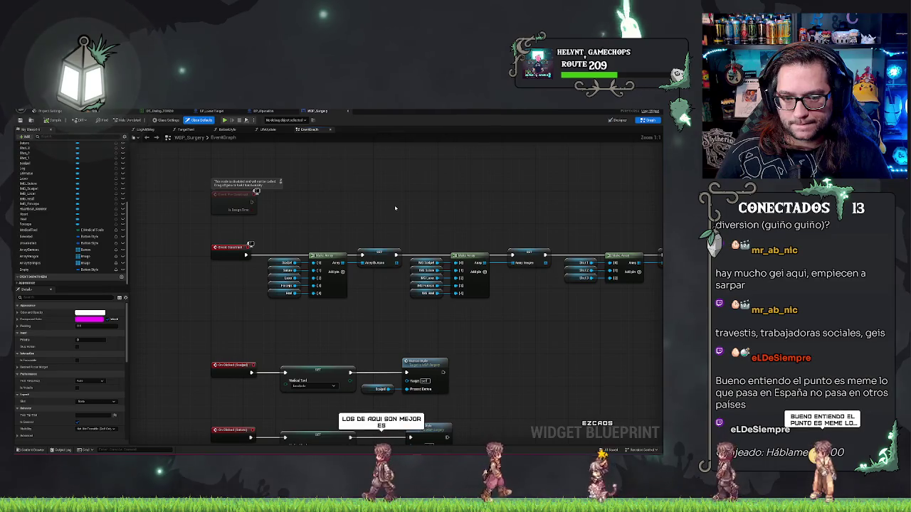
drag(504, 325, 229, 298)
scroll(391, 193, down, 3)
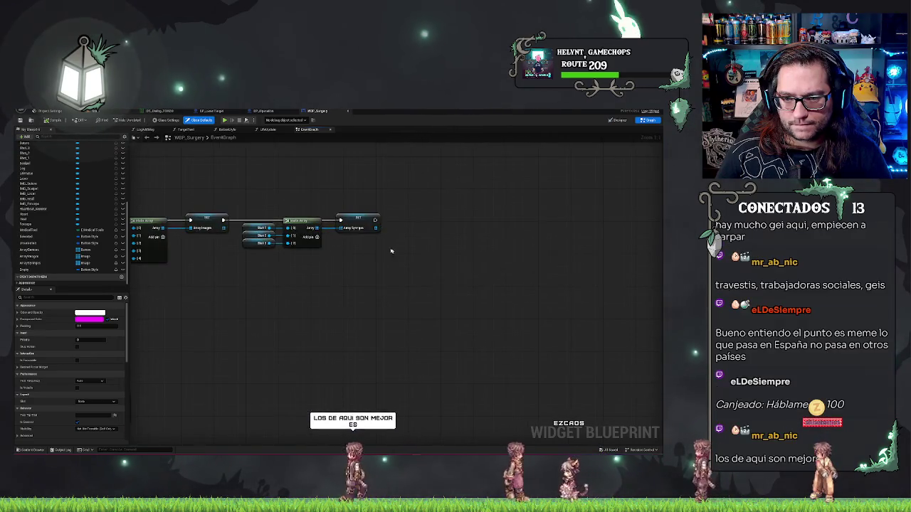
scroll(380, 255, up, 3)
drag(379, 254, 489, 246)
drag(501, 227, 546, 231)
text(sound)
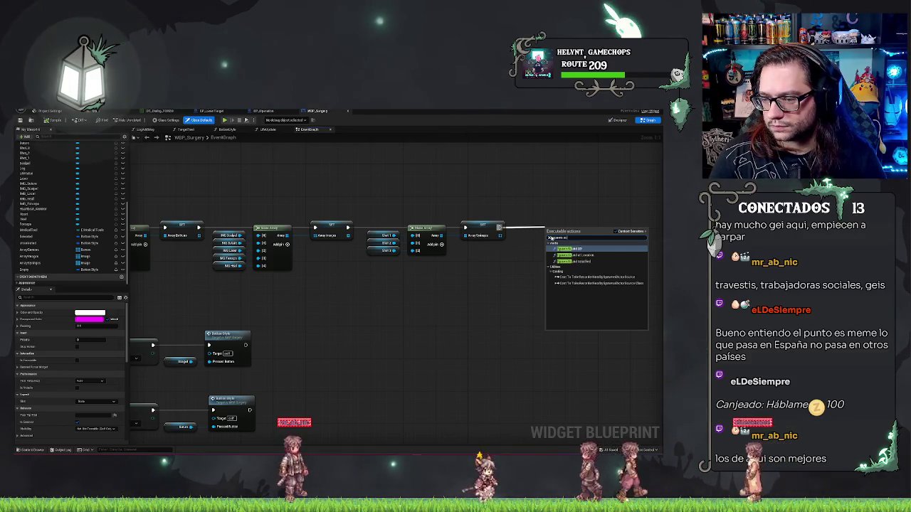
key(Return)
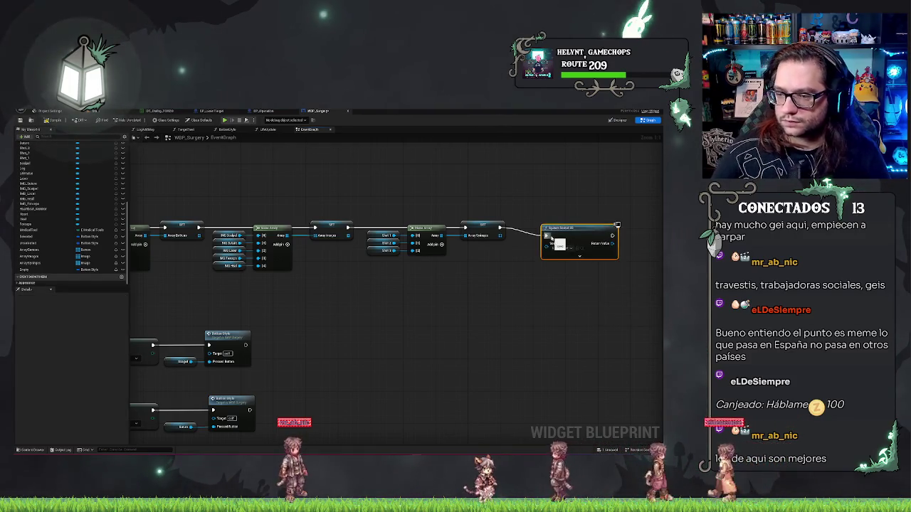
Step: Position the Spawn Sound 2D node and expand its advanced volume and pitch pins
shift+click(480, 228)
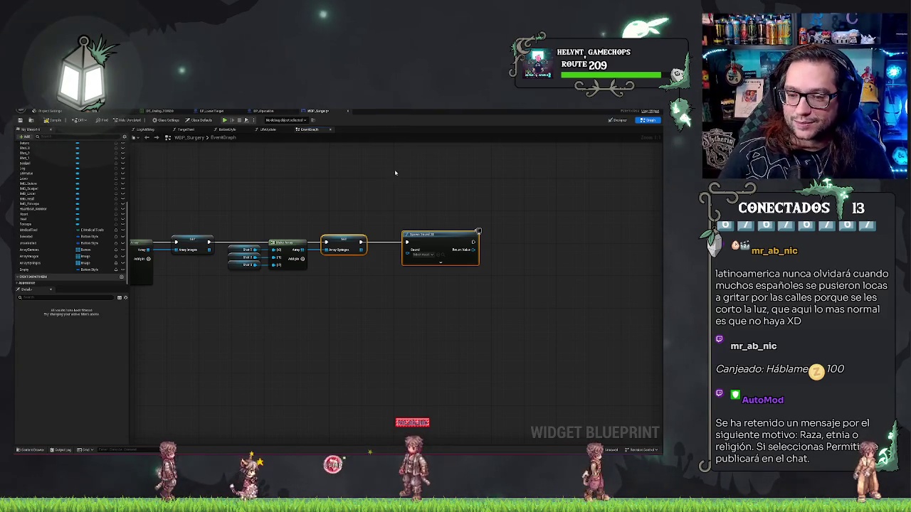
drag(441, 234, 429, 234)
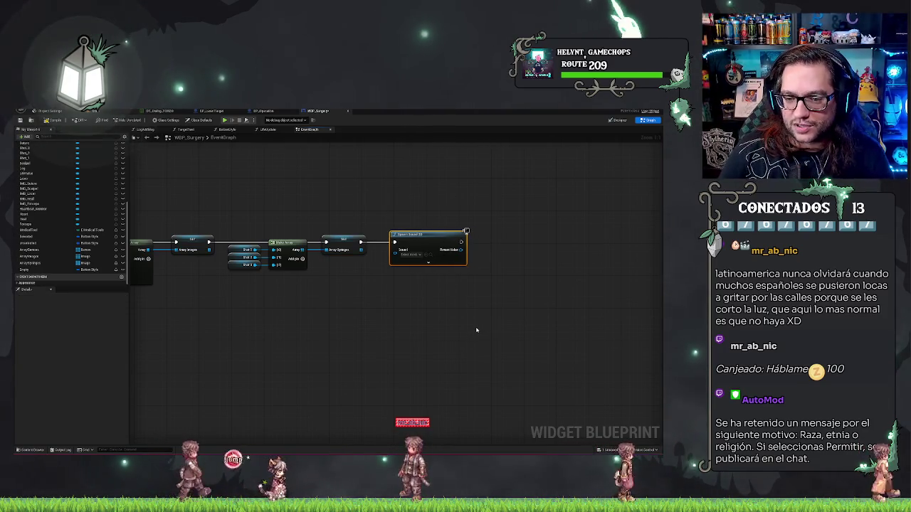
click(408, 337)
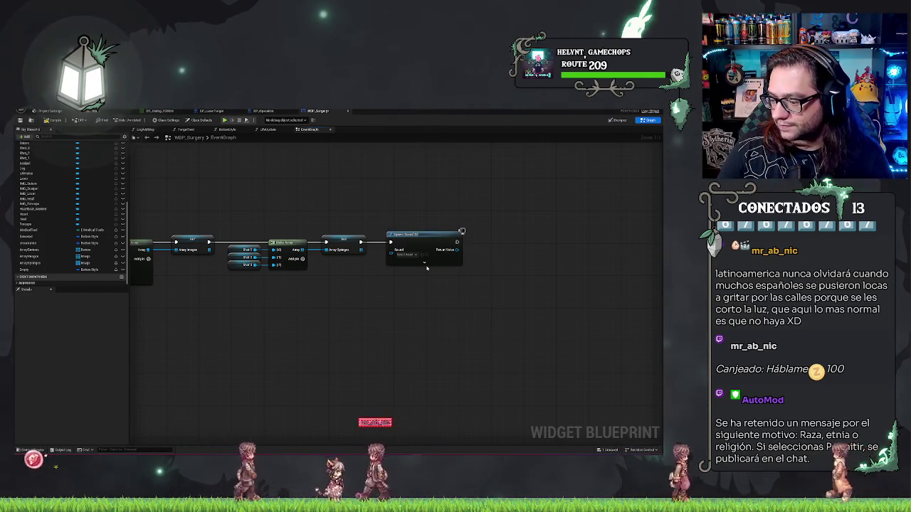
drag(421, 255, 391, 257)
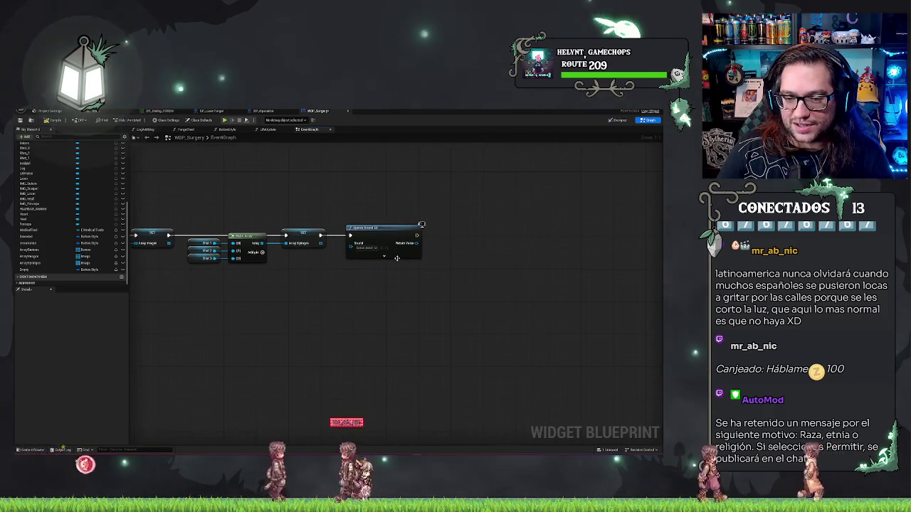
click(388, 256)
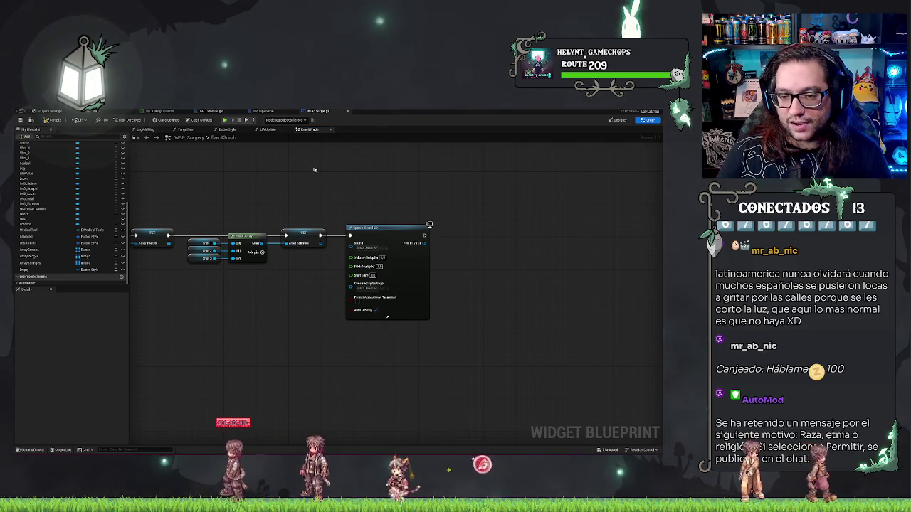
right_click(397, 219)
click(377, 184)
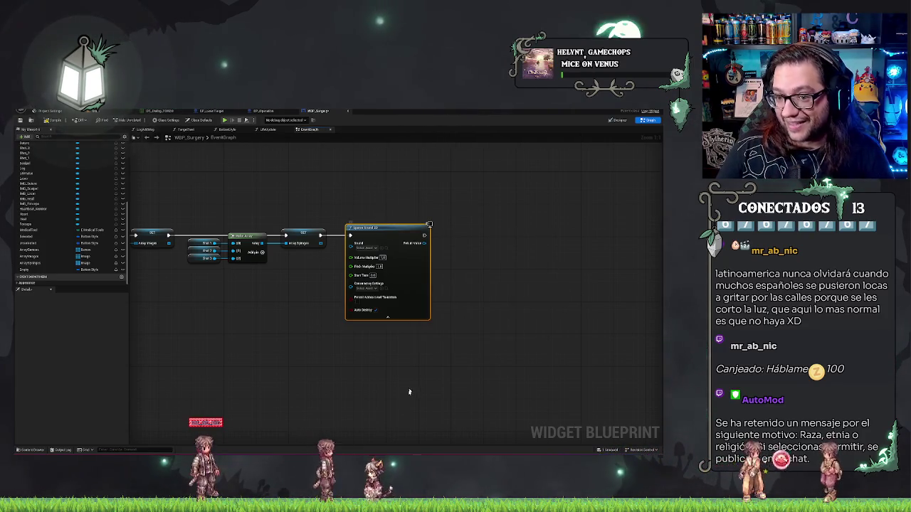
click(383, 196)
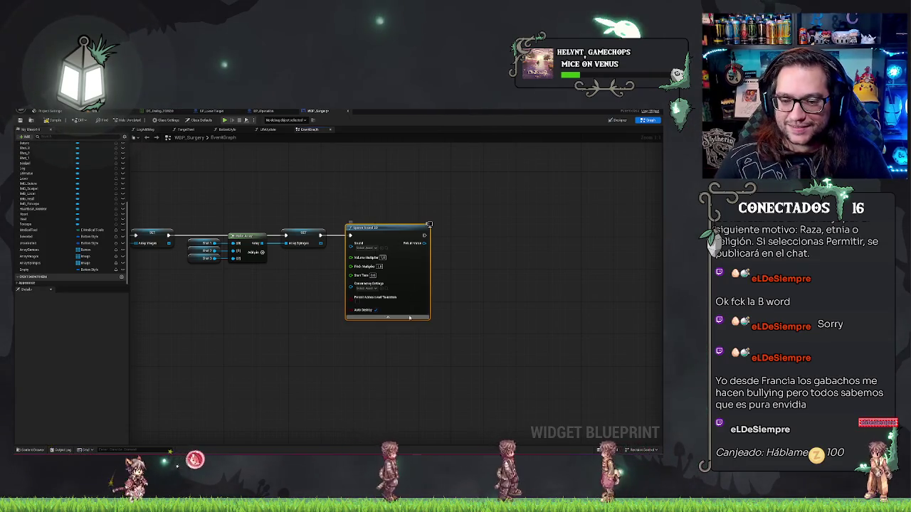
drag(410, 318, 418, 318)
click(282, 294)
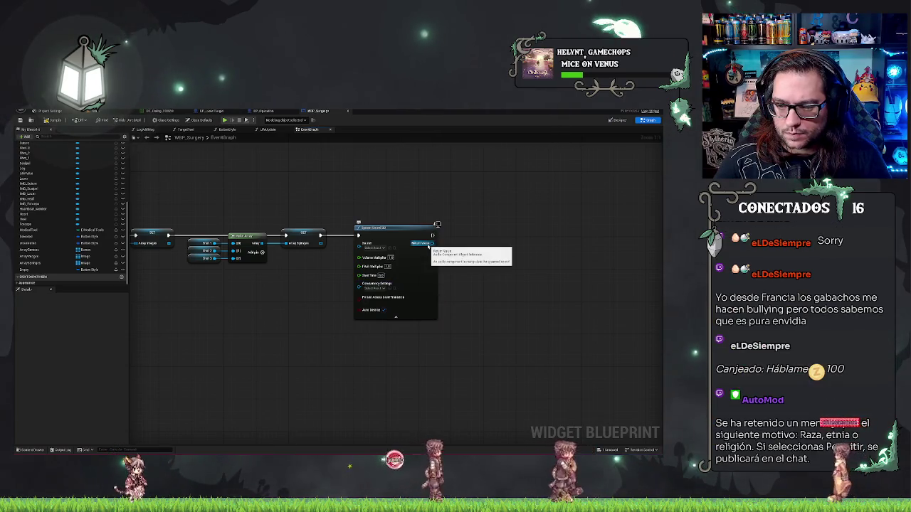
Step: Promote Spawn Sound 2D's return value to a new 'Sound' variable and align the SET node
mouse_move(428, 244)
mouse_down()
mouse_move(497, 251)
mouse_move(469, 247)
mouse_up()
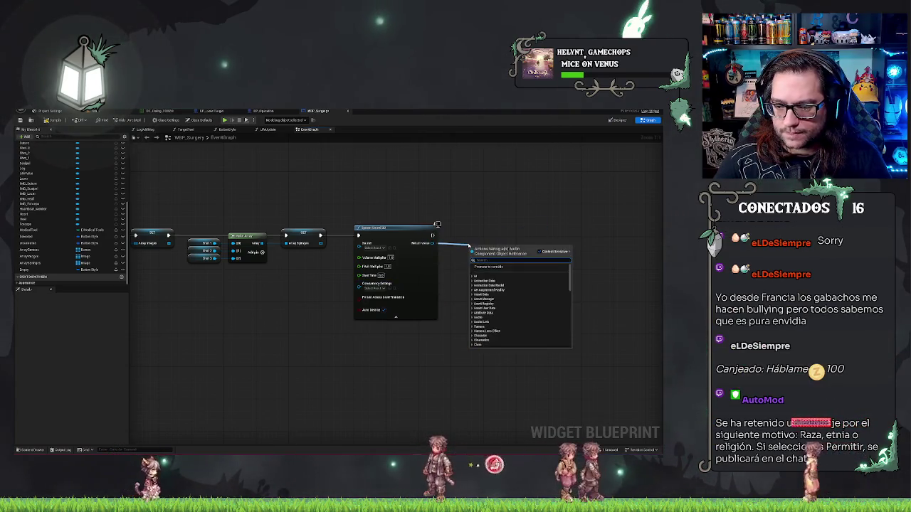
click(488, 266)
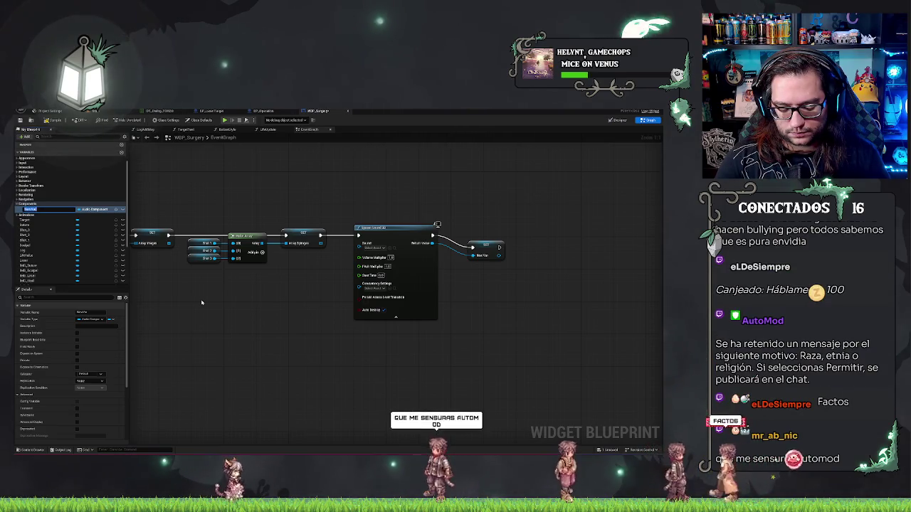
text(So)
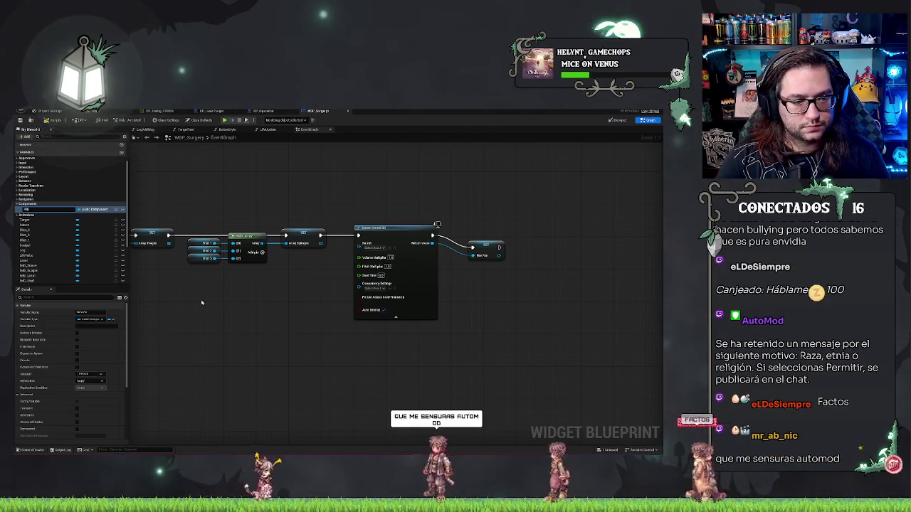
text(und)
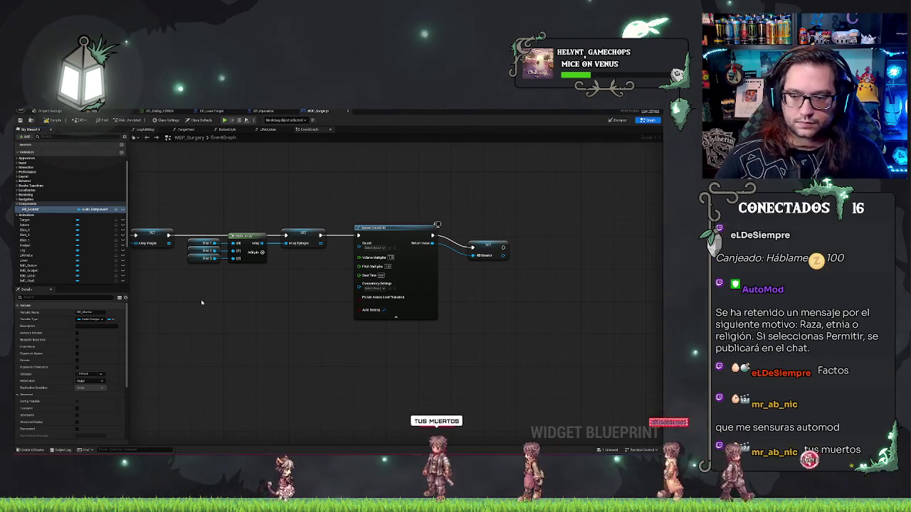
drag(488, 247, 488, 235)
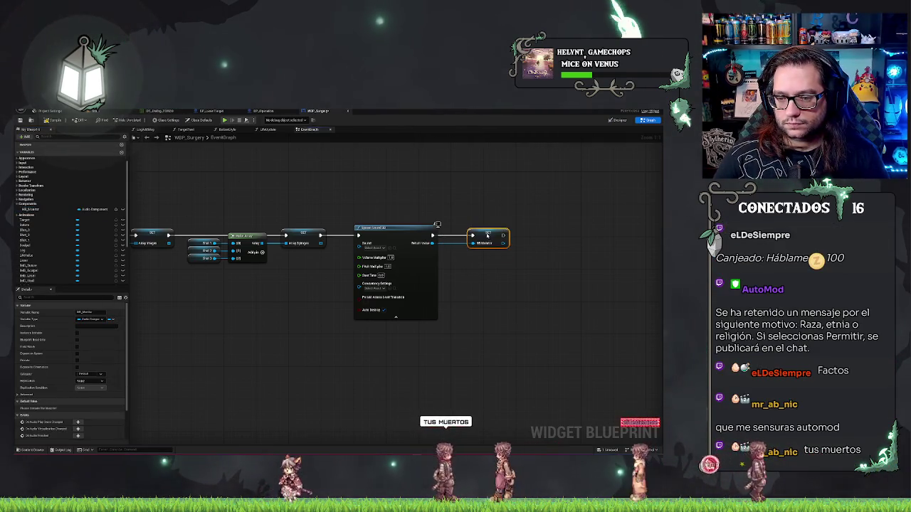
click(397, 198)
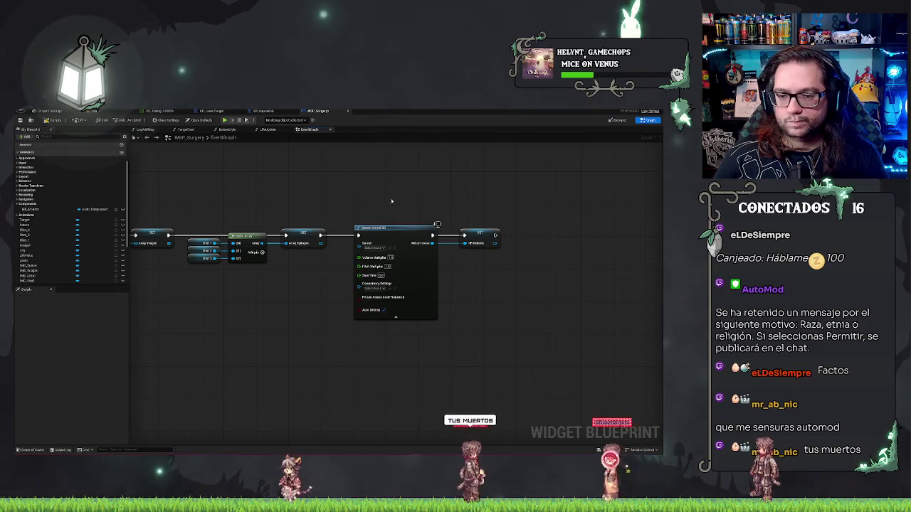
scroll(258, 299, down, 3)
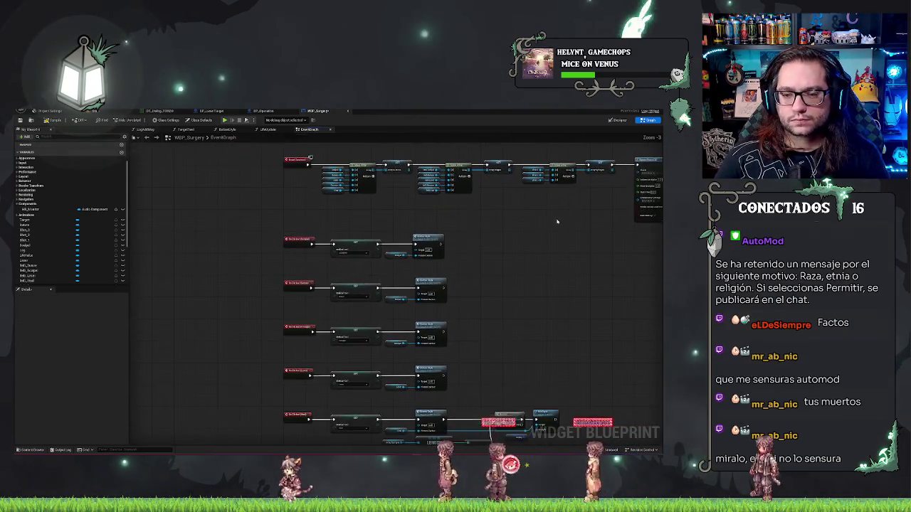
drag(507, 337, 477, 199)
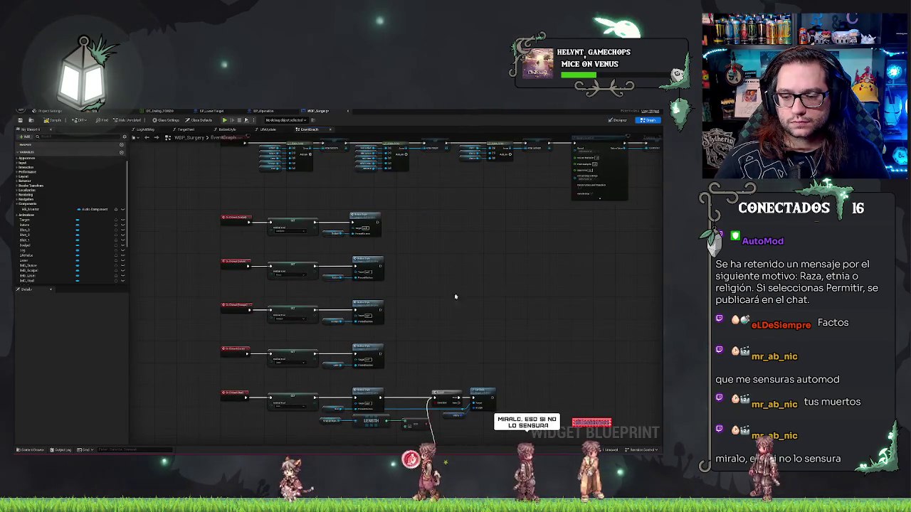
drag(456, 297, 486, 201)
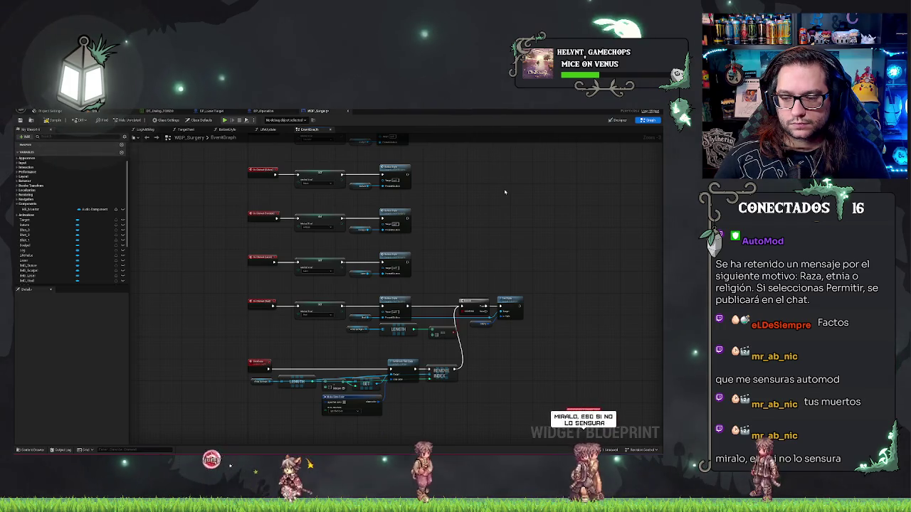
mouse_move(505, 192)
mouse_down()
mouse_move(536, 311)
mouse_move(536, 434)
mouse_move(455, 412)
mouse_move(389, 259)
mouse_up()
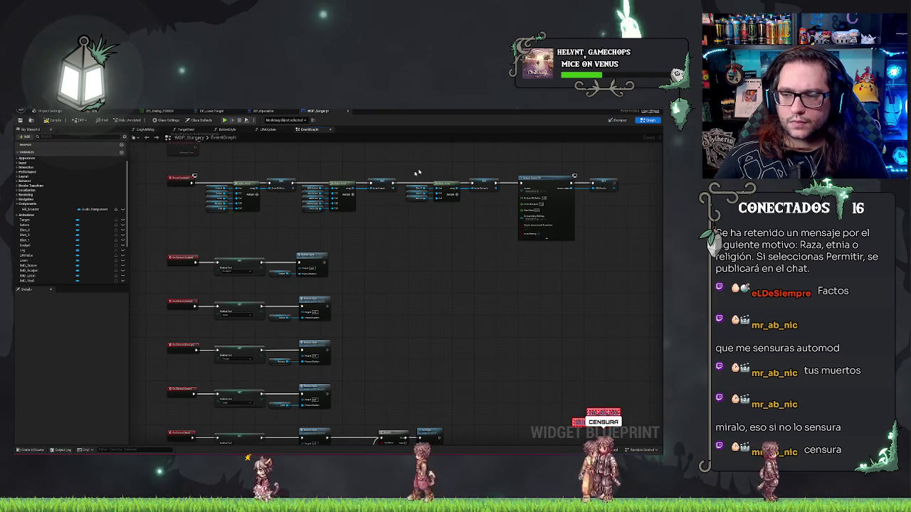
drag(528, 157, 622, 213)
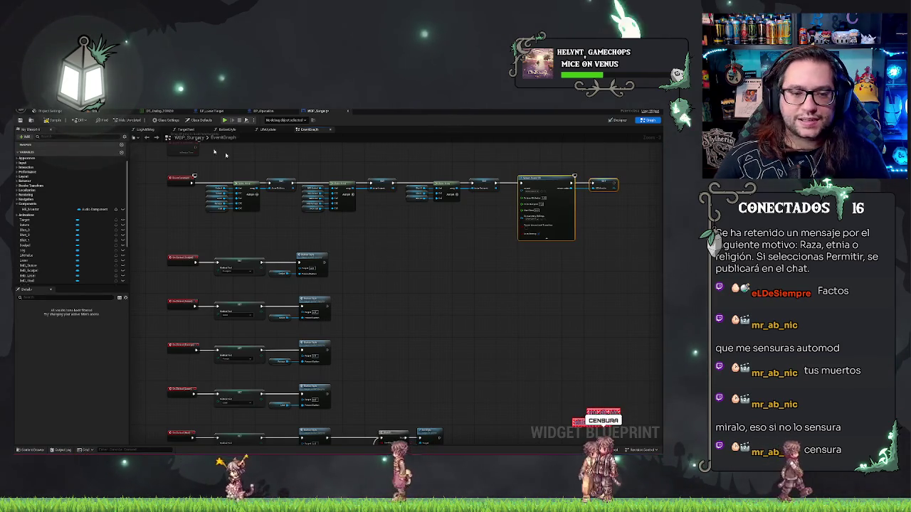
click(263, 110)
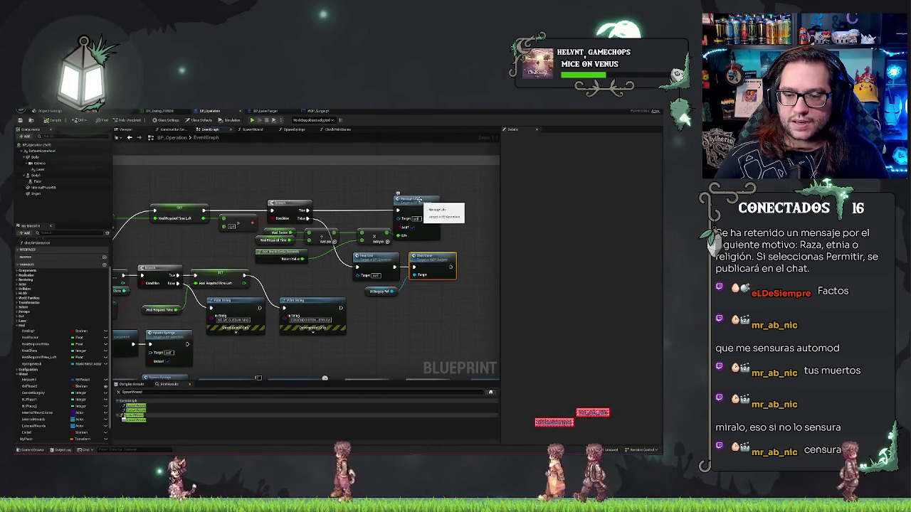
double_click(418, 199)
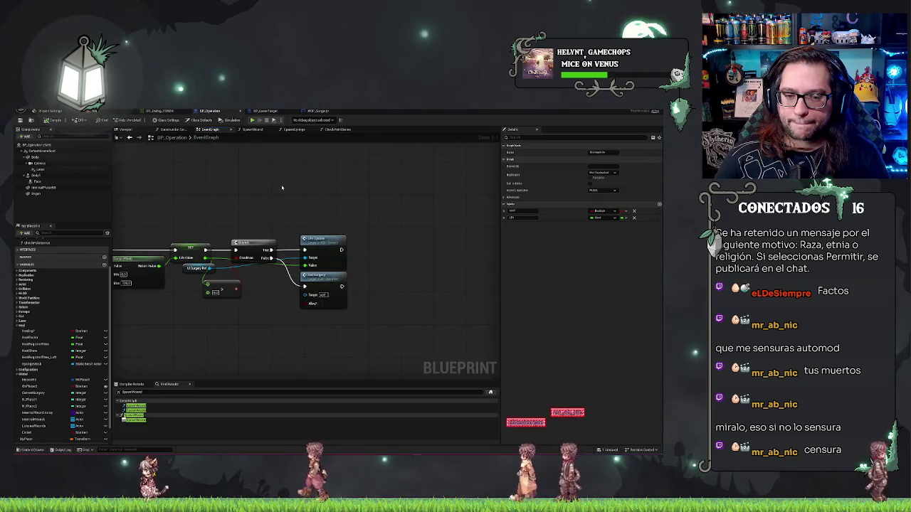
double_click(335, 244)
scroll(373, 268, up, 4)
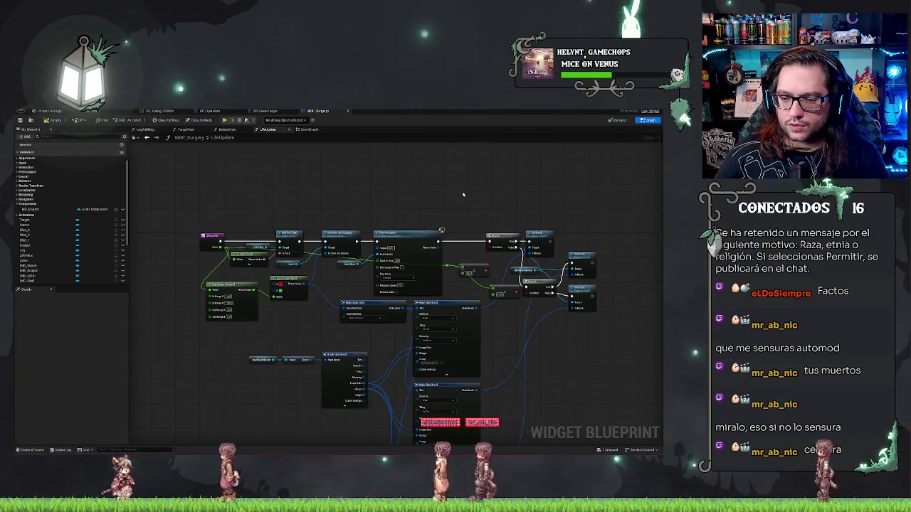
mouse_move(462, 195)
mouse_down()
mouse_move(290, 190)
mouse_move(485, 194)
mouse_up()
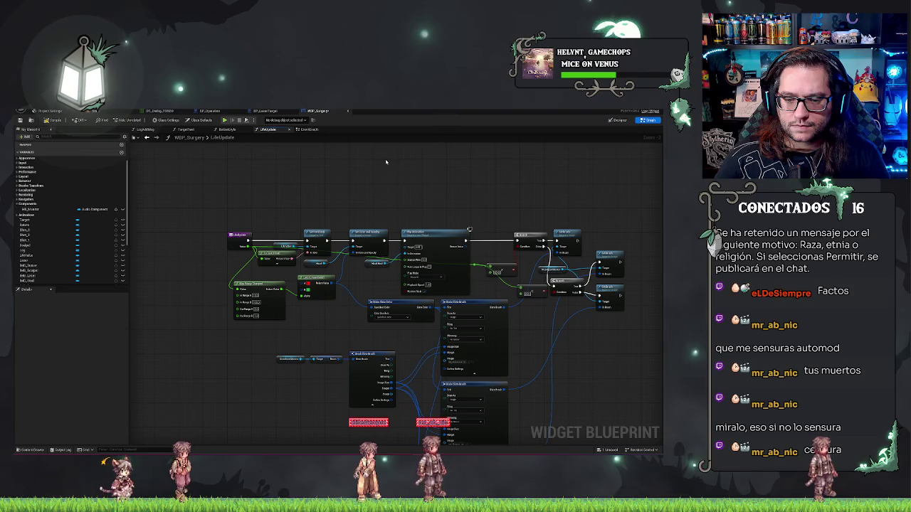
drag(385, 162, 294, 149)
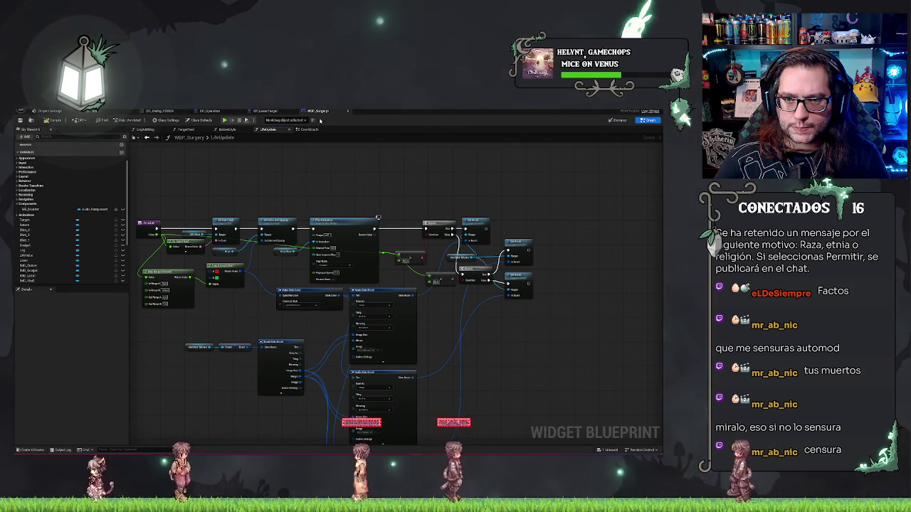
click(307, 131)
scroll(525, 194, up, 2)
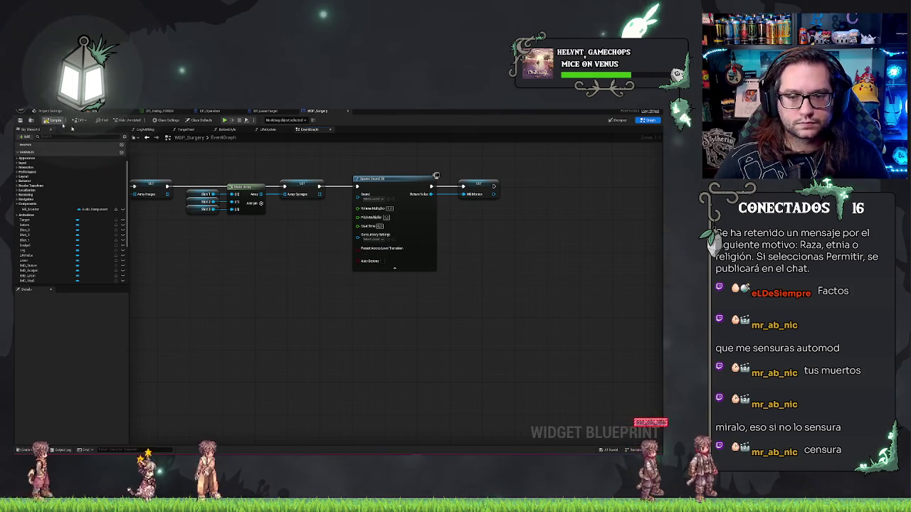
Step: Delete the Spawn Sound 2D and SET nodes and add a new custom event
drag(394, 165, 514, 242)
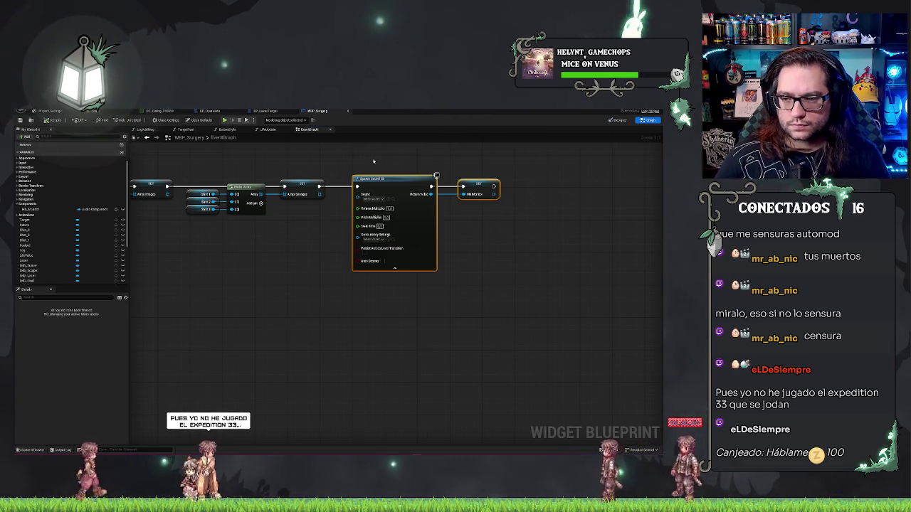
scroll(474, 203, down, 3)
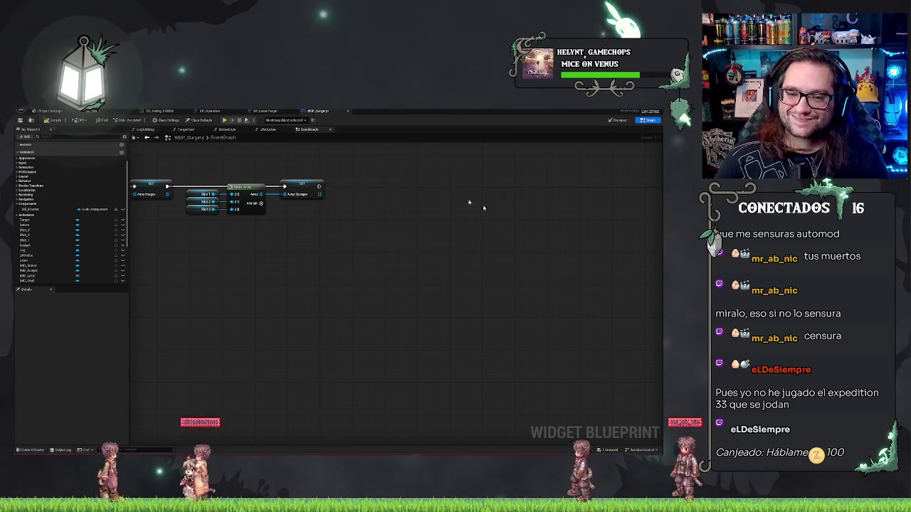
scroll(474, 260, up, 3)
scroll(468, 271, up, 1)
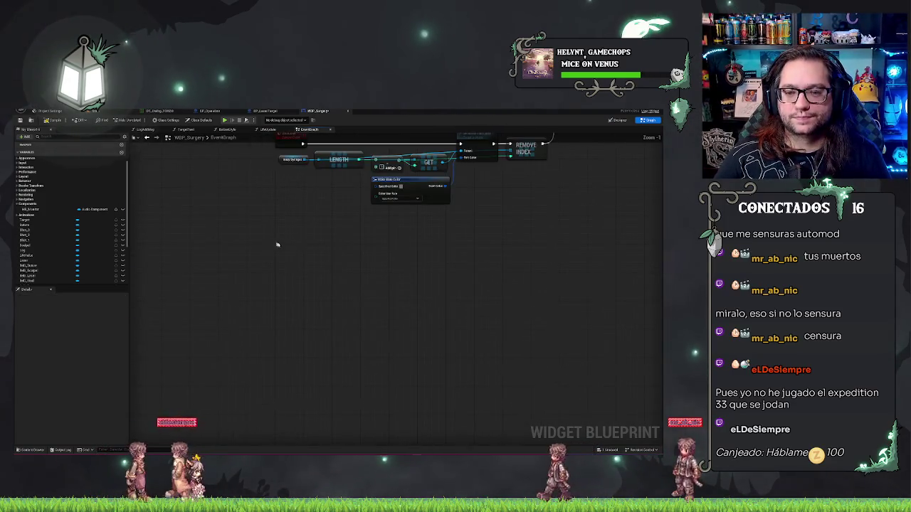
right_click(297, 244)
text(custom event)
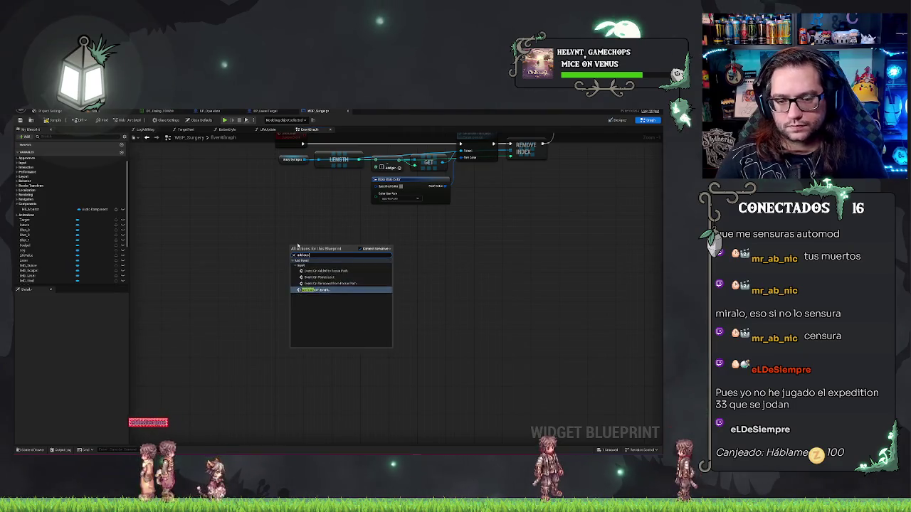
key(Return)
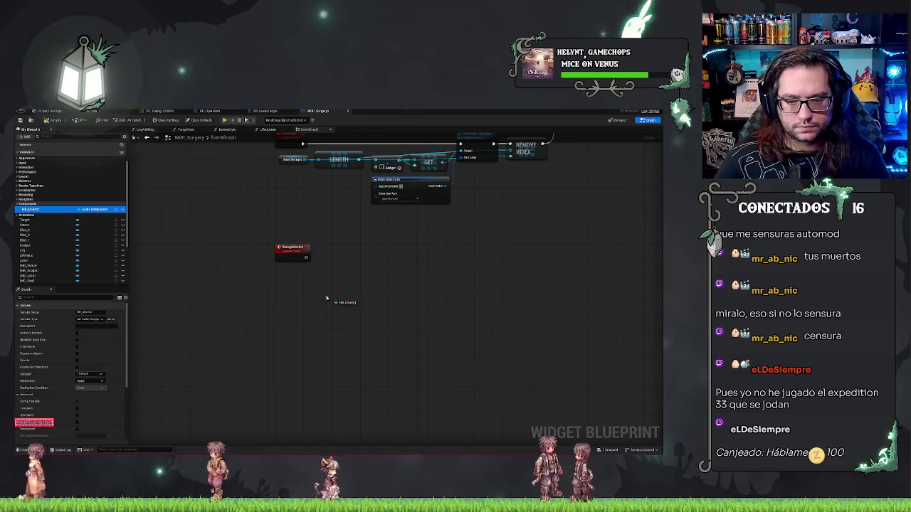
Step: Add a validated get of the audio component variable and wire the event into it
drag(32, 209, 326, 287)
right_click(302, 288)
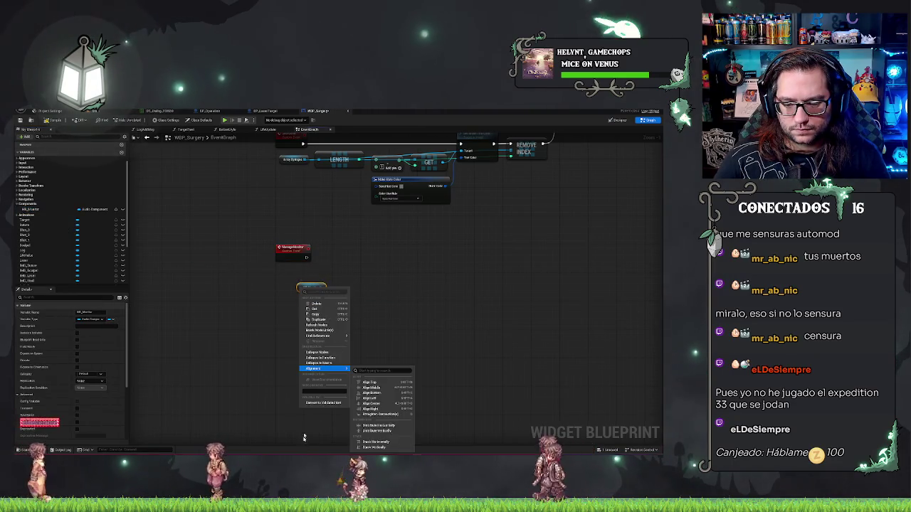
click(321, 404)
mouse_move(311, 287)
mouse_down()
mouse_move(334, 255)
mouse_move(307, 262)
mouse_up()
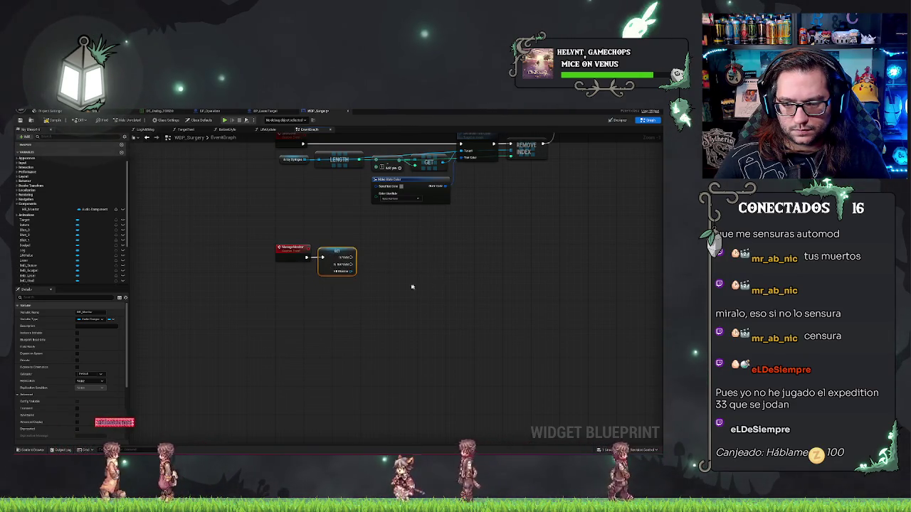
drag(412, 286, 308, 295)
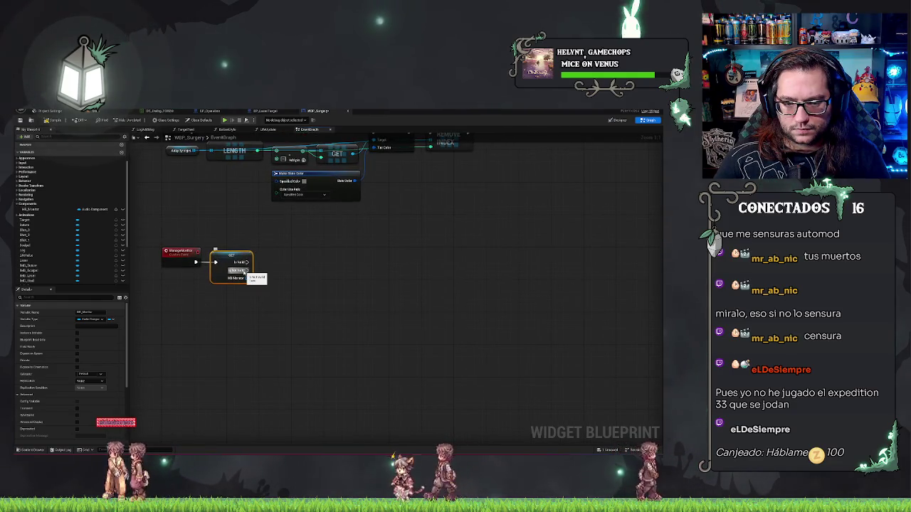
drag(288, 271, 312, 242)
click(381, 240)
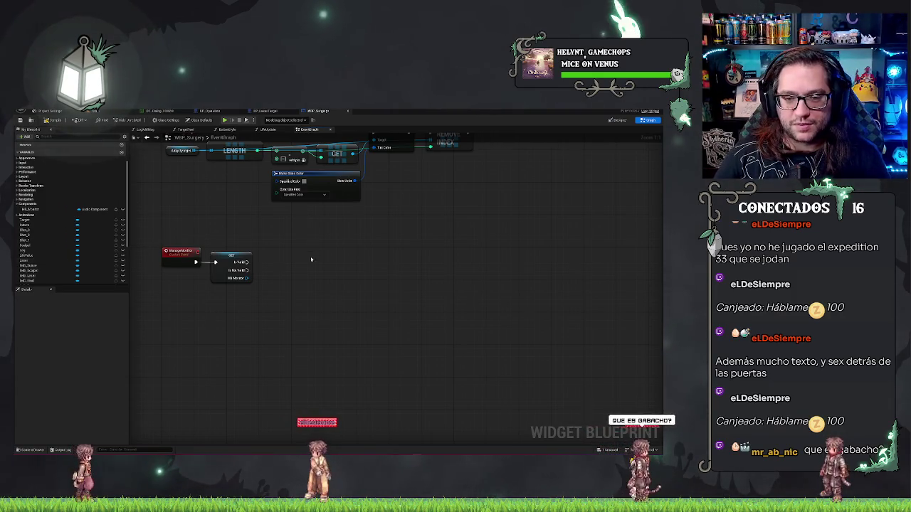
mouse_move(311, 259)
mouse_down()
mouse_move(322, 172)
mouse_move(391, 252)
mouse_up()
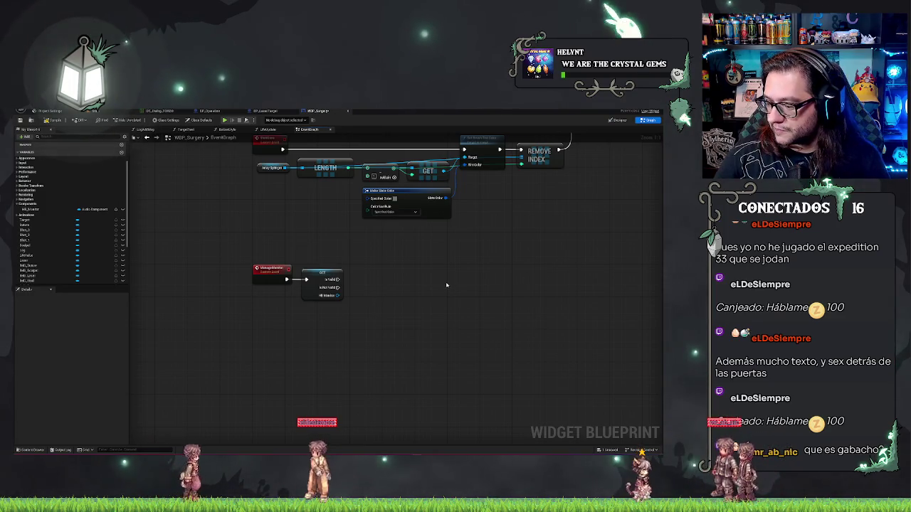
Step: Add a Spawn Sound 2D node off the validated get's Is Not Valid branch
scroll(337, 326, up, 1)
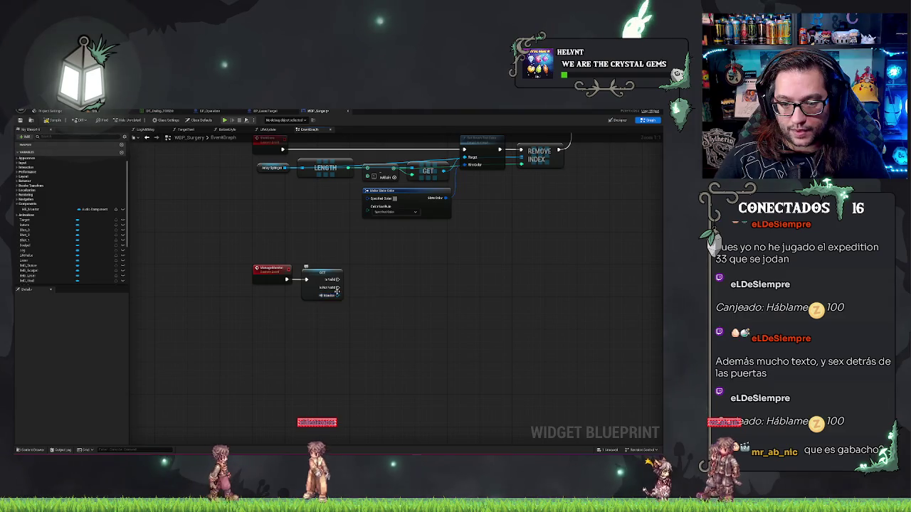
drag(338, 287, 363, 291)
text(set vis)
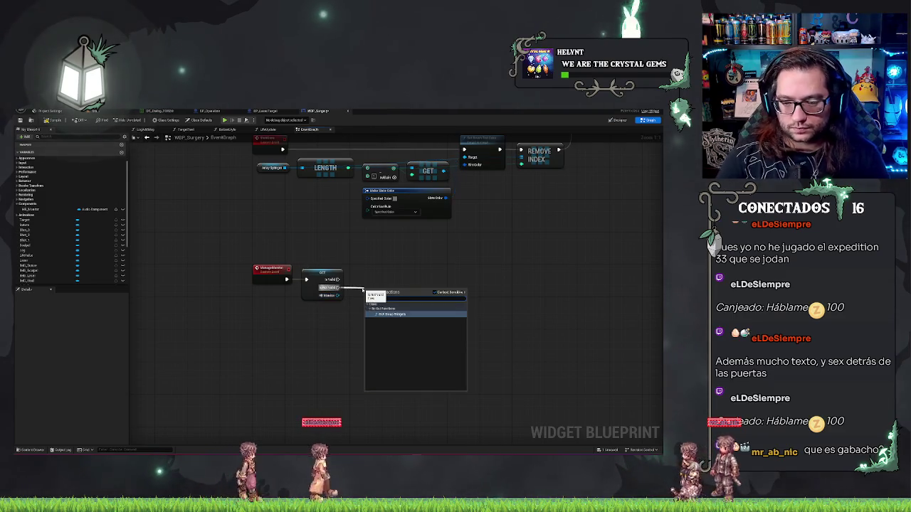
key(BackSpace)
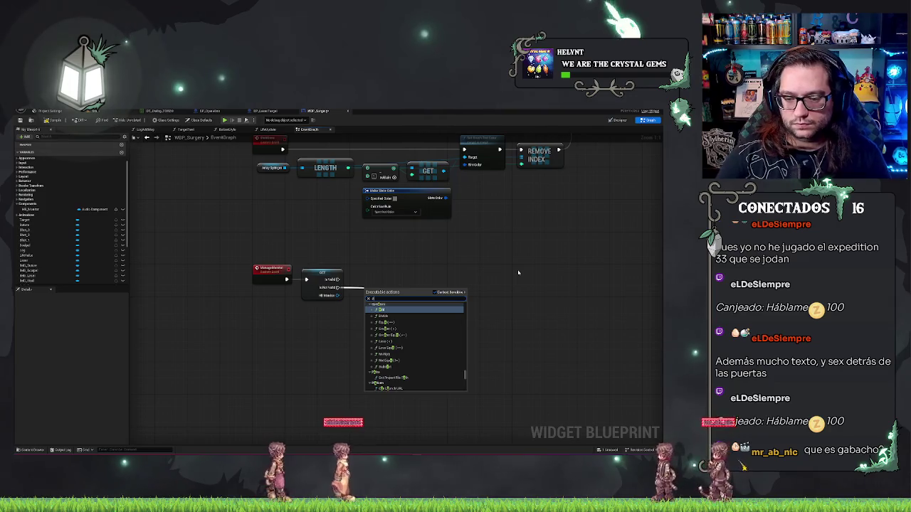
text(spawn)
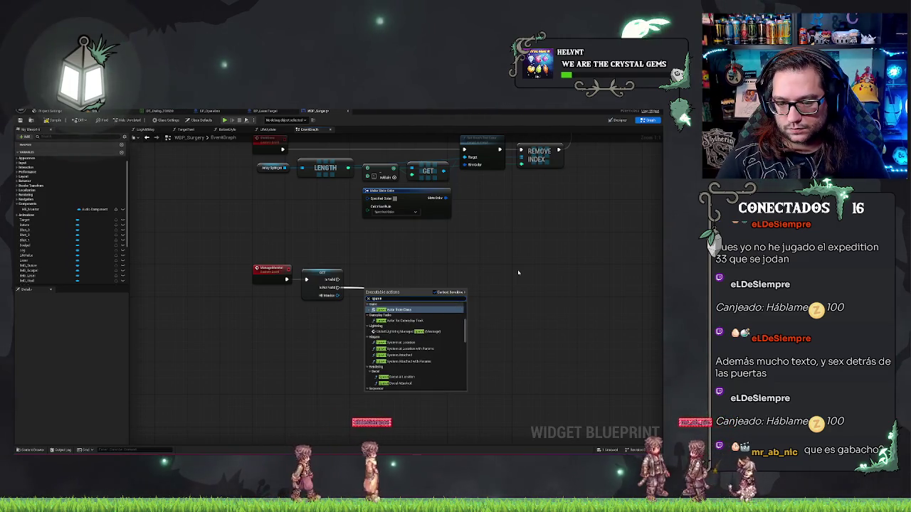
text( sound 2d)
key(Return)
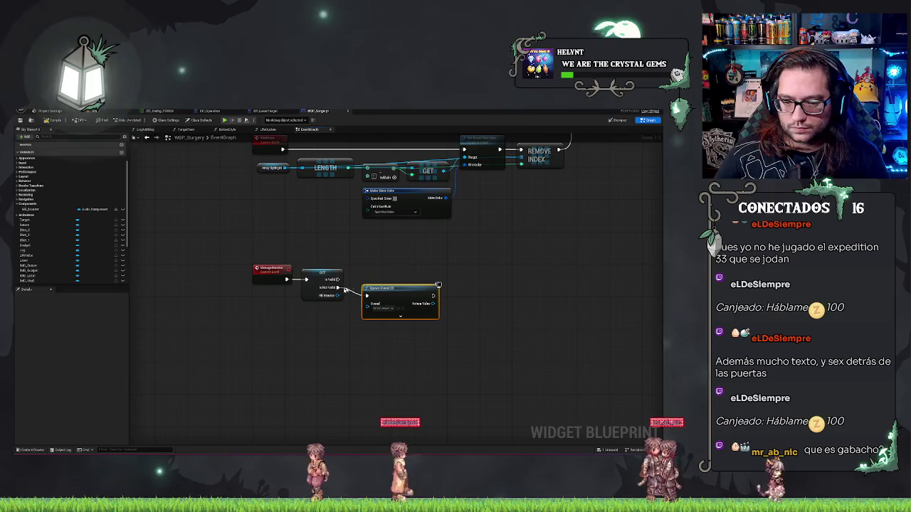
Step: Store the spawned sound in the audio component variable and add an input to the event
drag(32, 209, 538, 268)
mouse_move(433, 304)
mouse_down()
mouse_move(529, 269)
mouse_move(455, 288)
mouse_up()
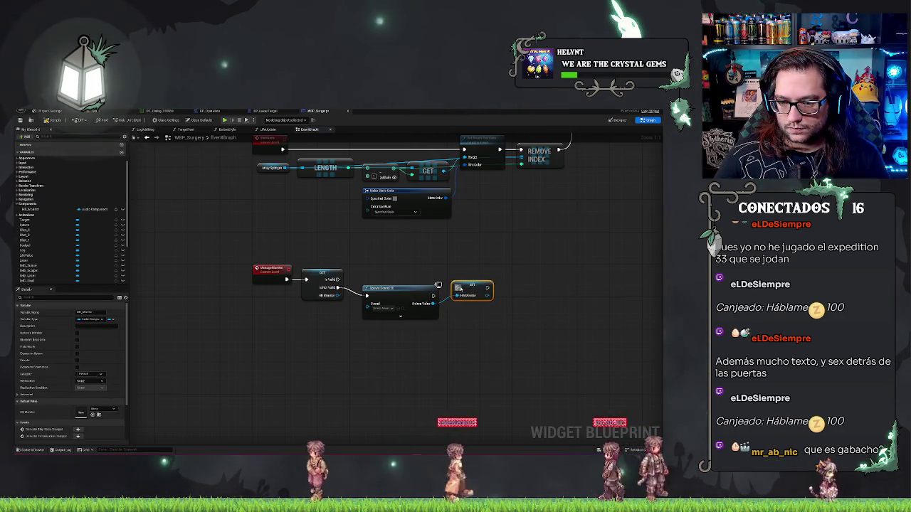
mouse_move(399, 288)
mouse_down()
mouse_move(398, 280)
mouse_move(415, 293)
mouse_up()
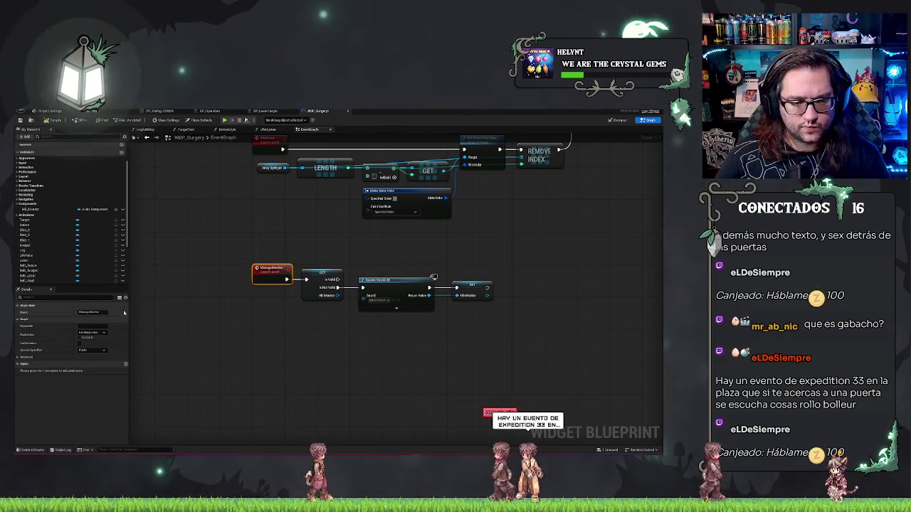
click(126, 364)
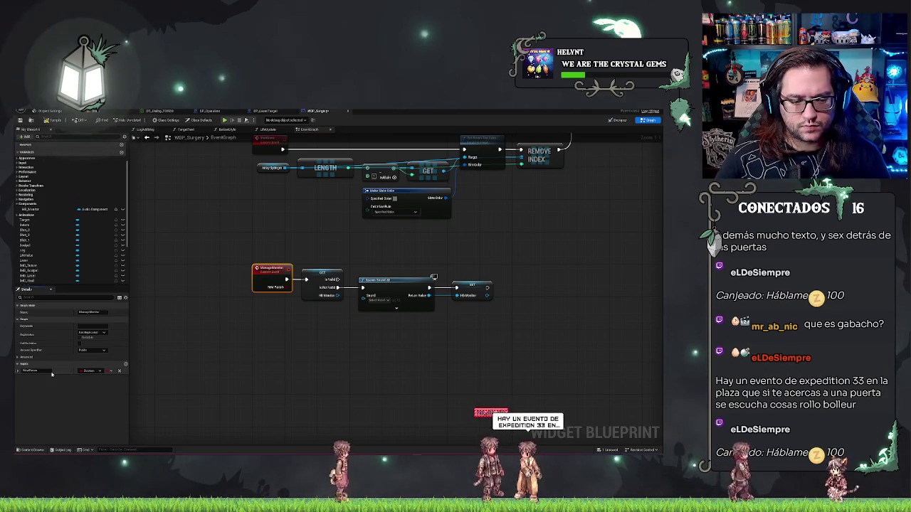
Step: Name the new event input 'Life' and make it a Float
text(Life)
key(Return)
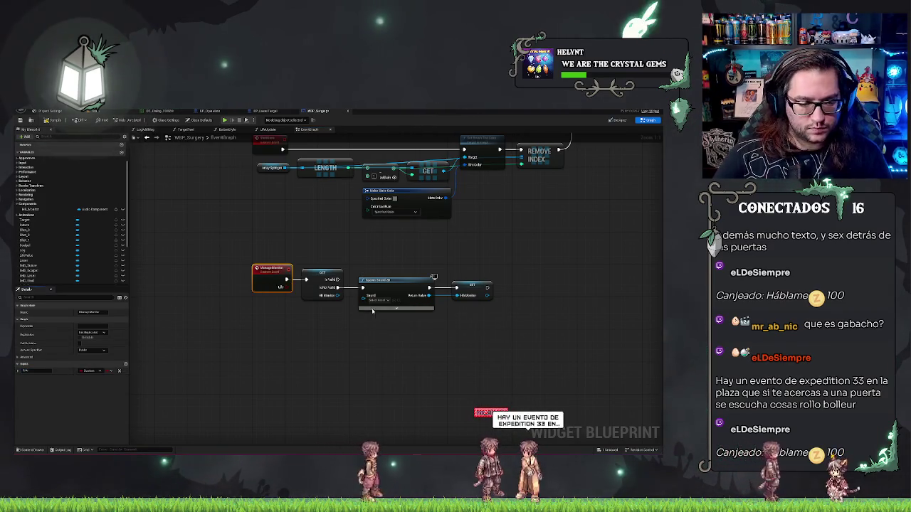
click(92, 370)
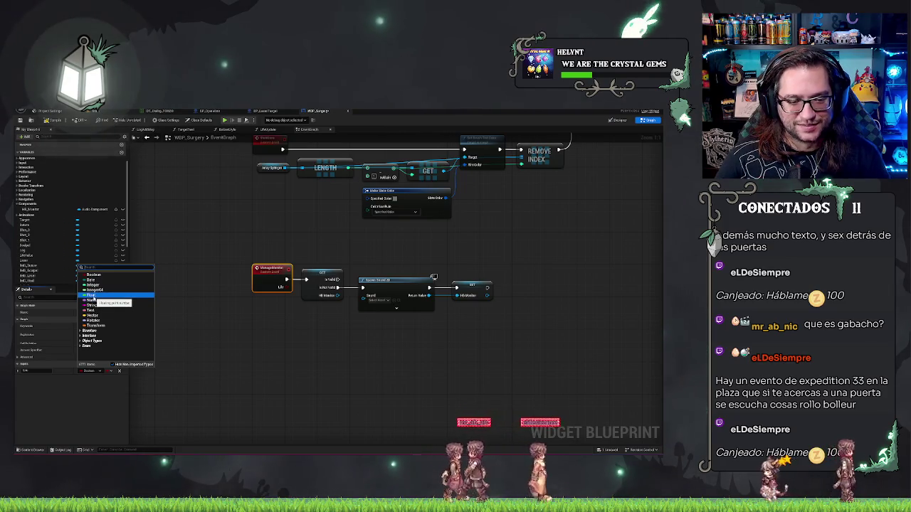
click(92, 296)
Step: Space the Get, Spawn Sound 2D and SET nodes out to the right
drag(335, 248, 598, 322)
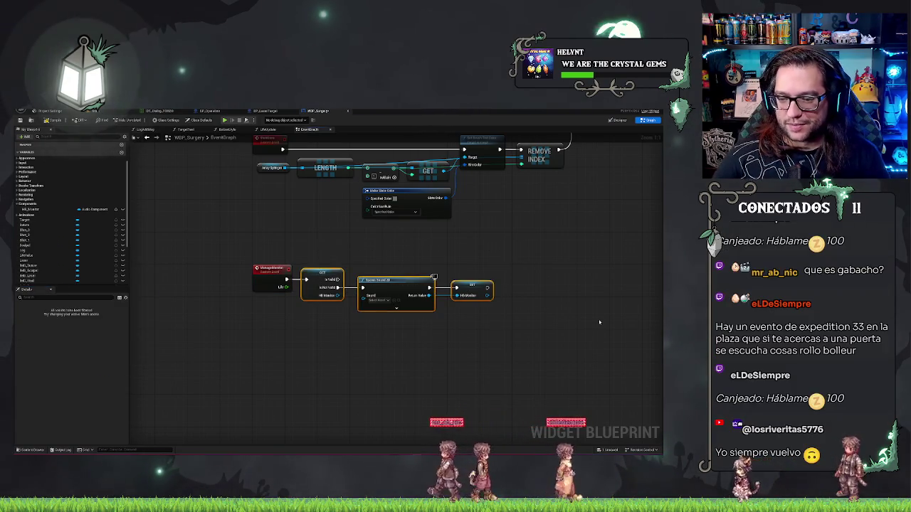
drag(471, 289, 480, 289)
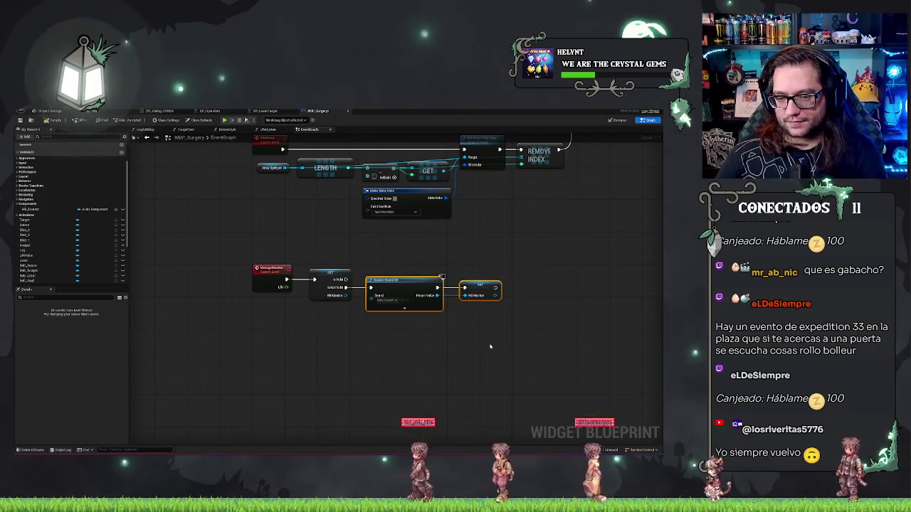
click(479, 258)
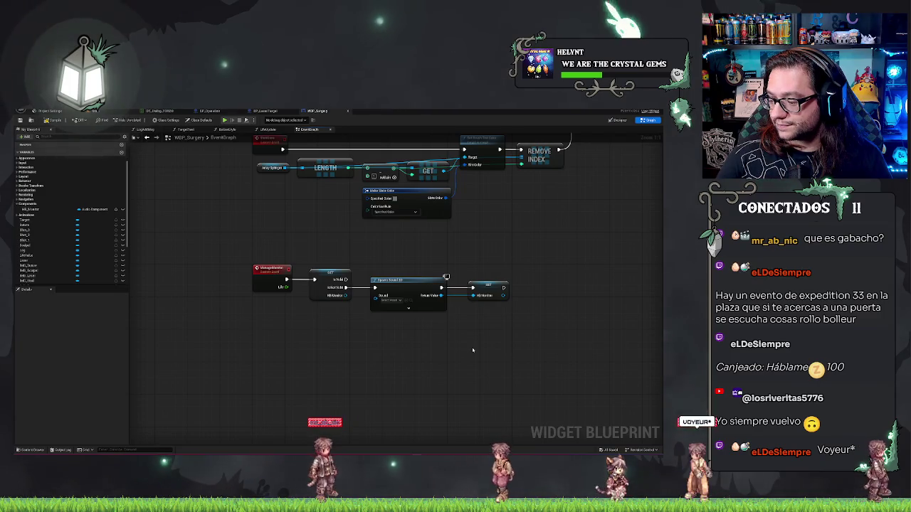
drag(417, 352, 441, 345)
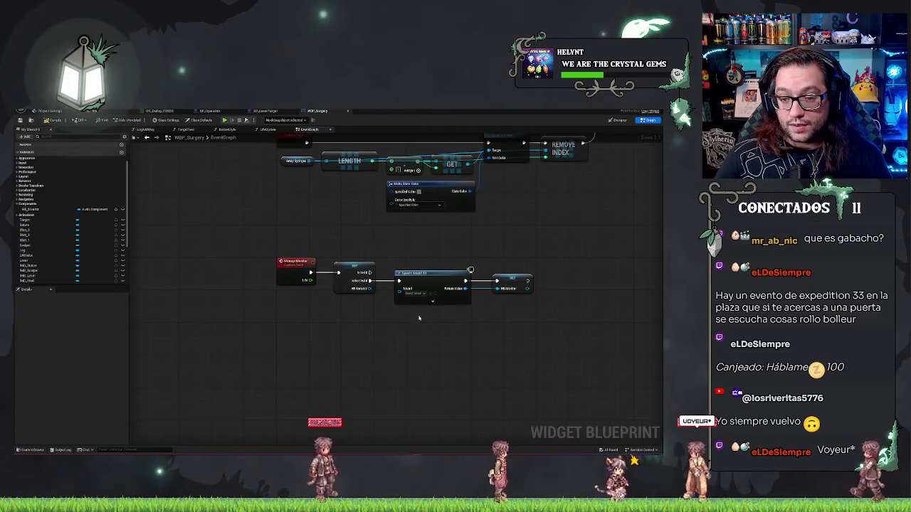
drag(472, 306, 320, 231)
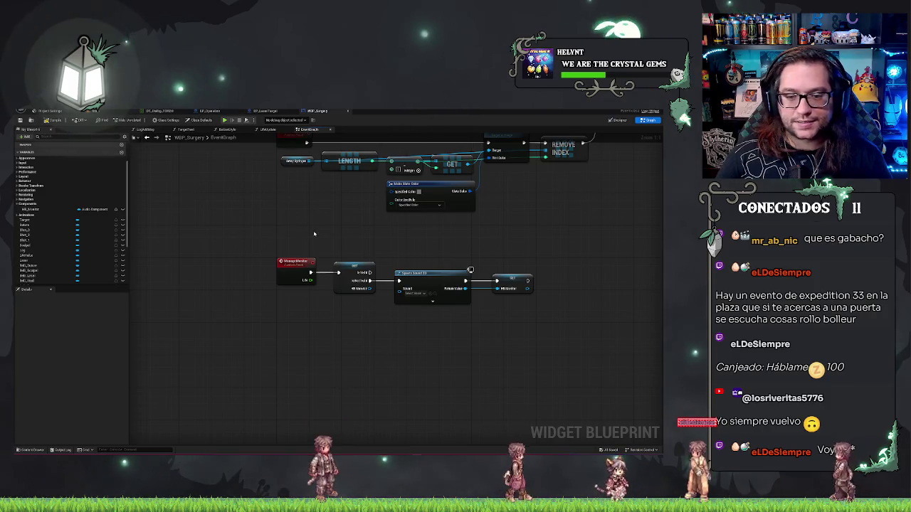
drag(307, 280, 329, 343)
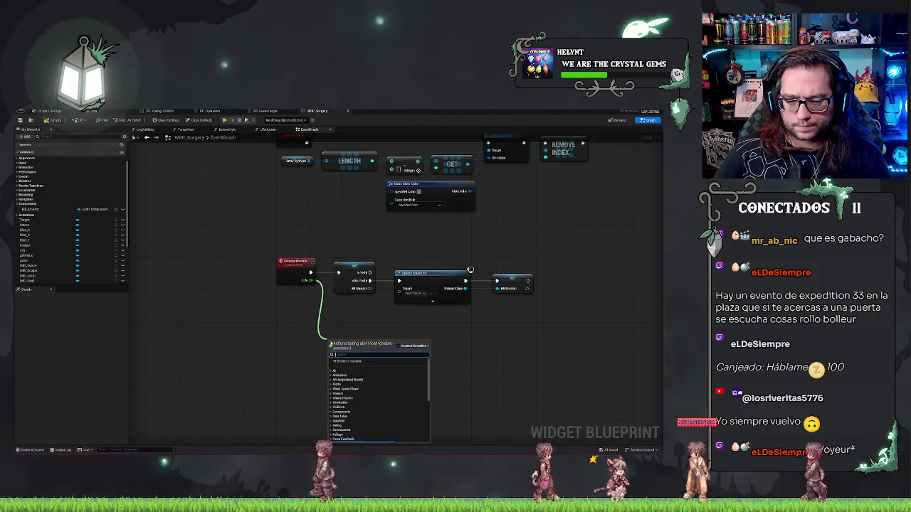
Step: Create a Select node driven by Life and wire its result into Spawn Sound 2D's Sound
text(select)
key(Return)
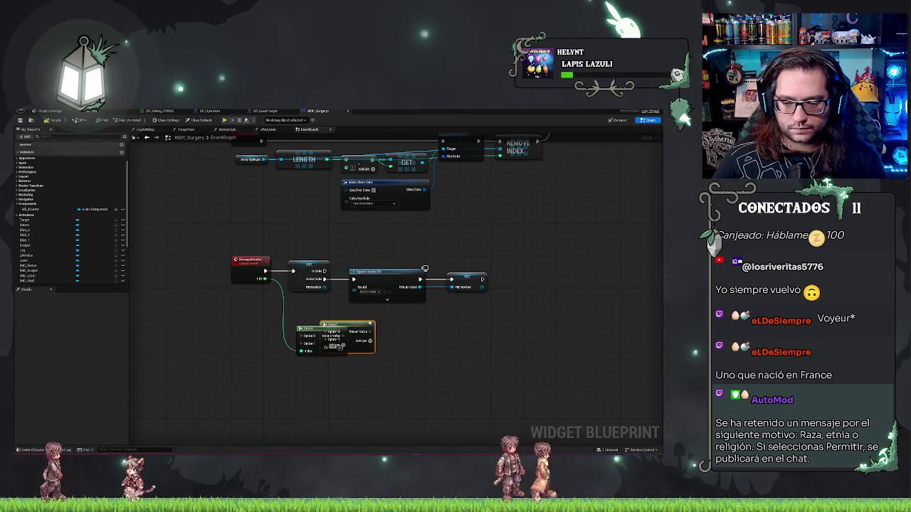
click(354, 330)
drag(343, 335, 354, 287)
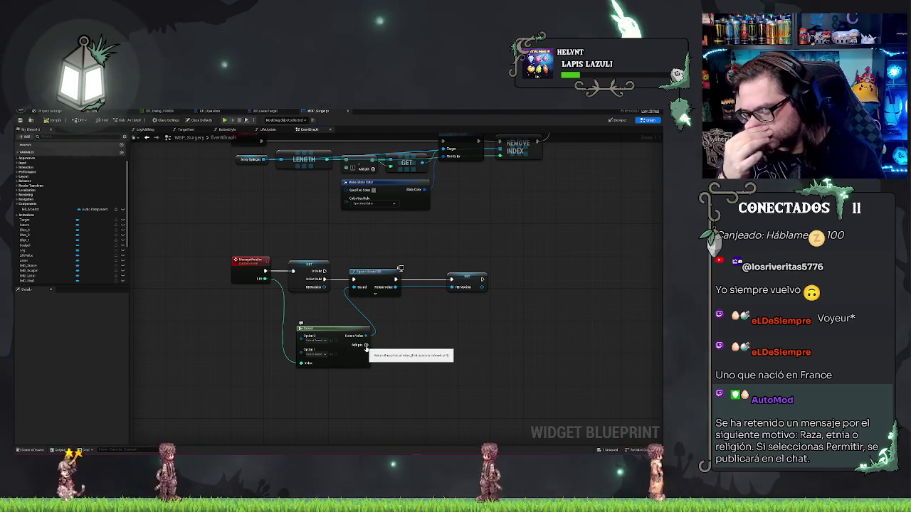
Step: Add a third option to the Select node and assign sounds to its options
click(365, 345)
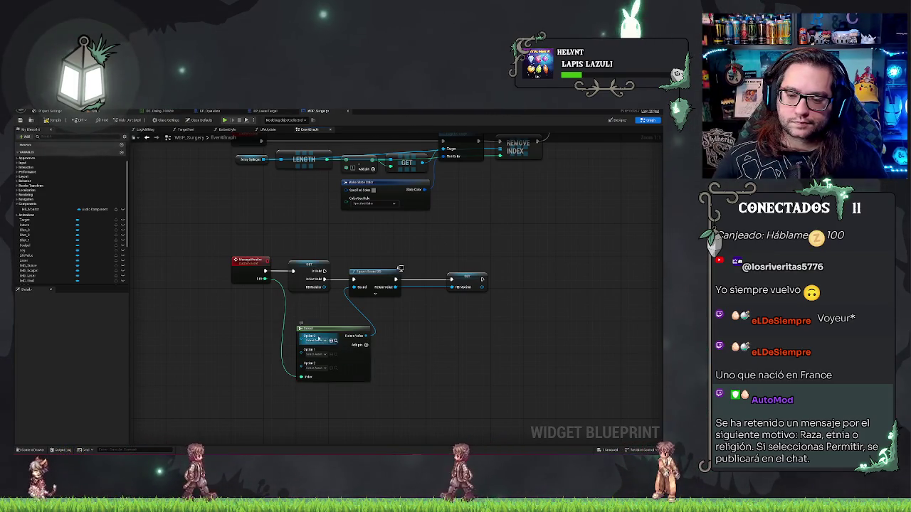
click(317, 341)
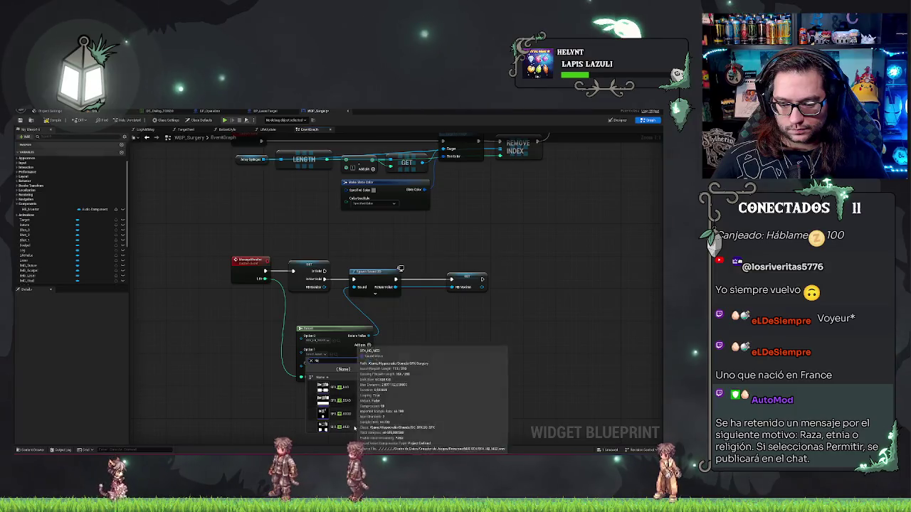
key(Escape)
click(321, 368)
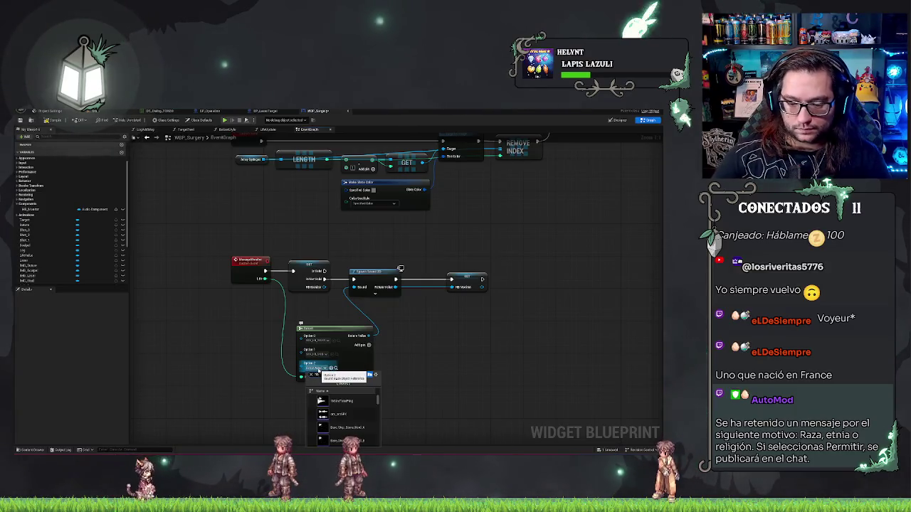
click(357, 404)
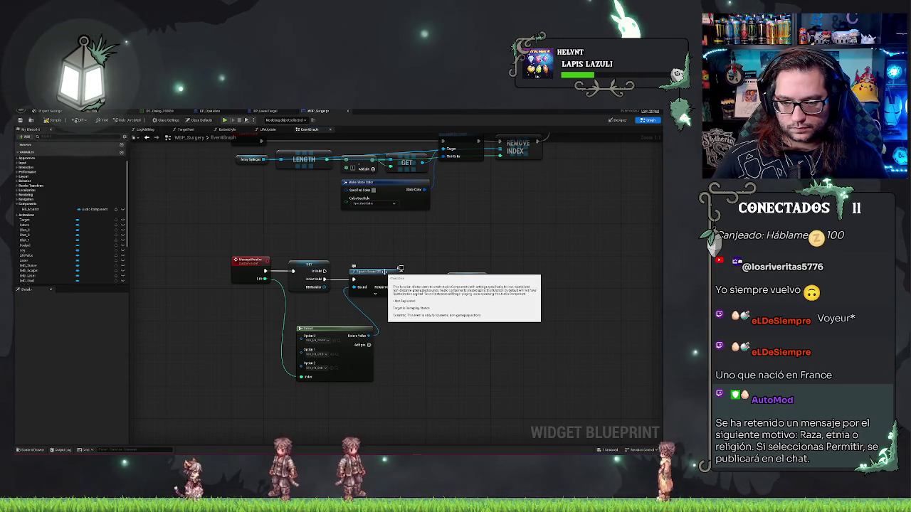
drag(384, 273, 403, 273)
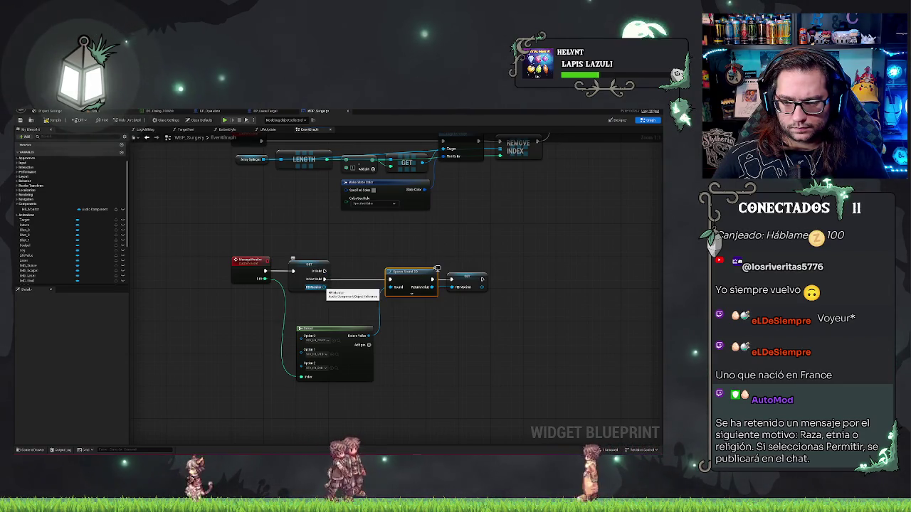
Step: Add a Set Sound node on the audio component, fed by the Select node's result
mouse_move(483, 287)
mouse_down()
mouse_move(541, 288)
mouse_move(517, 287)
mouse_up()
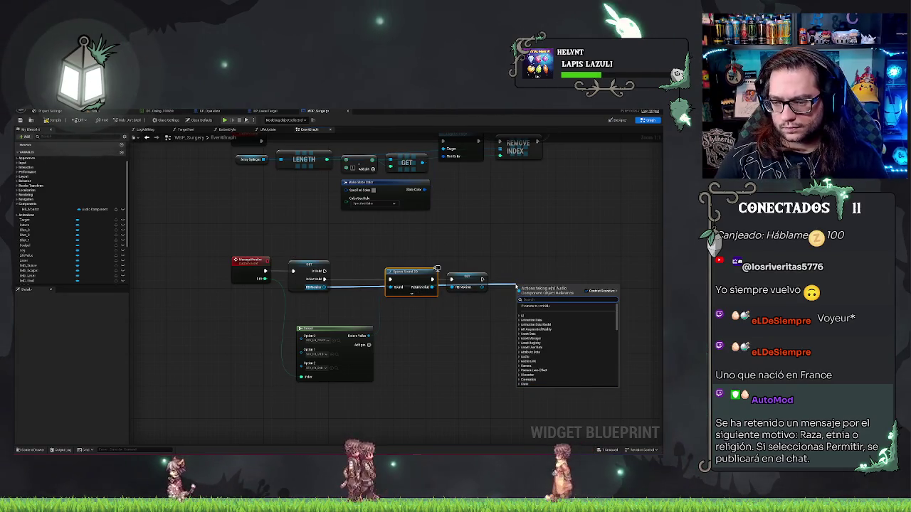
text(set sound)
key(Return)
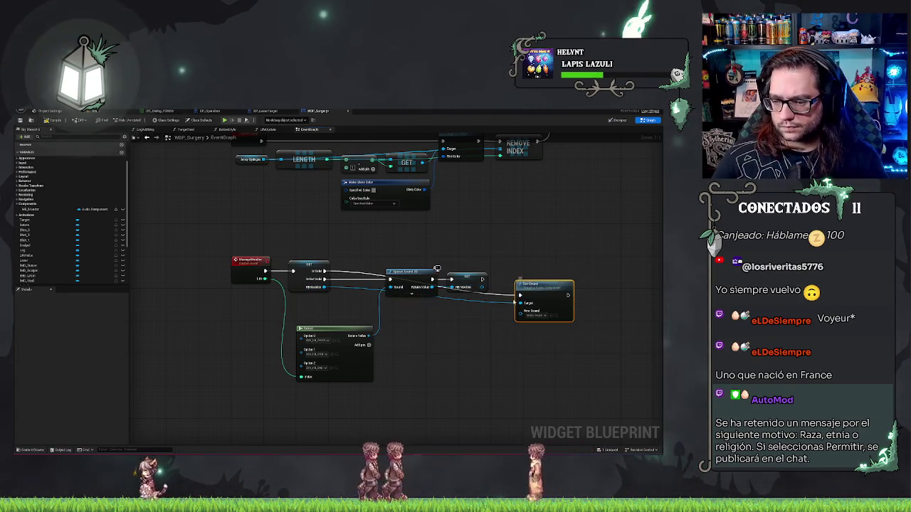
drag(520, 311, 368, 335)
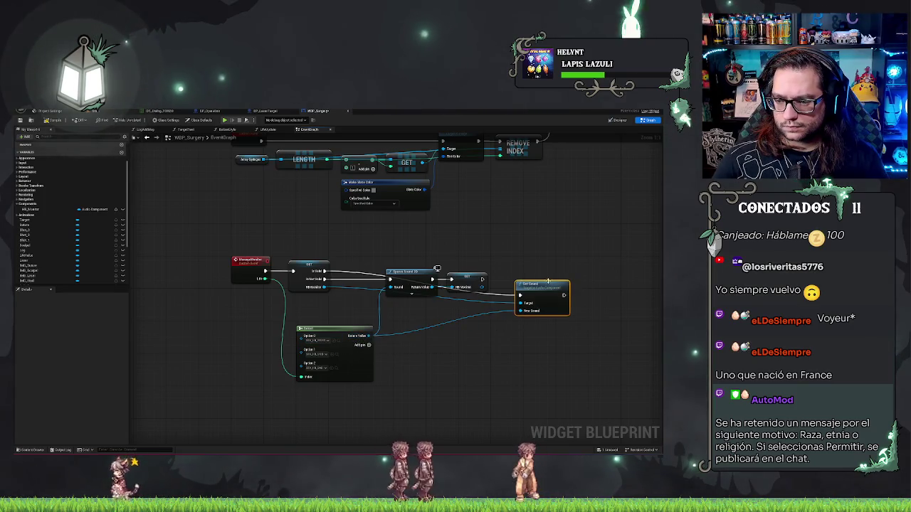
drag(547, 283, 543, 260)
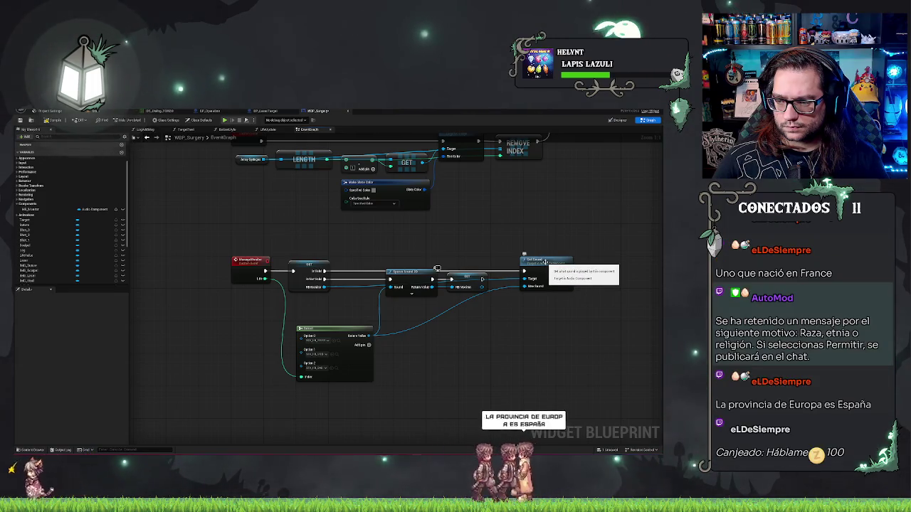
drag(522, 244, 479, 244)
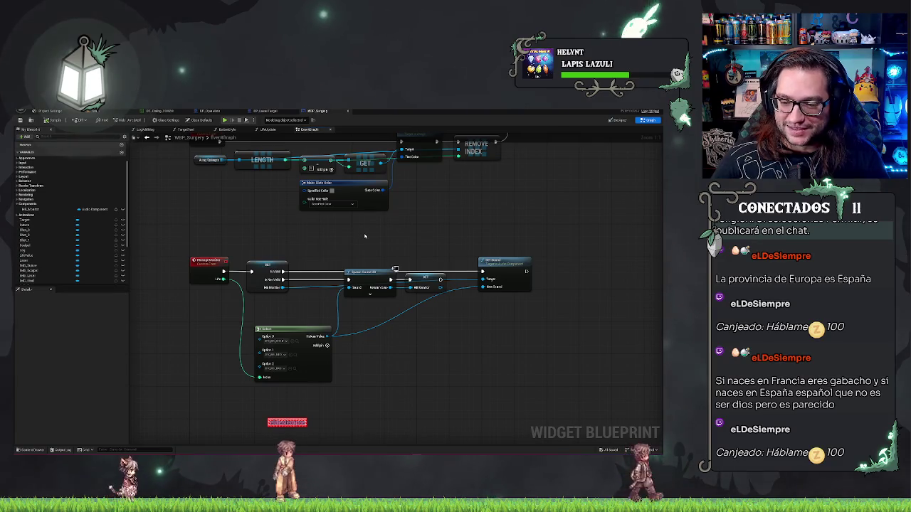
mouse_move(317, 346)
mouse_down()
mouse_move(305, 326)
mouse_move(328, 339)
mouse_up()
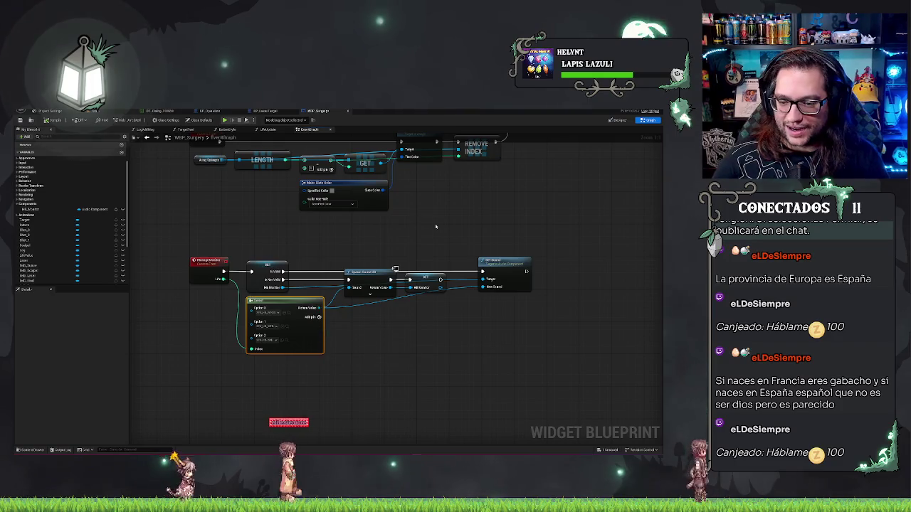
Step: Rearrange the Select, Spawn Sound 2D, Get and Set Sound nodes into a neater layout
click(384, 242)
drag(384, 242, 567, 309)
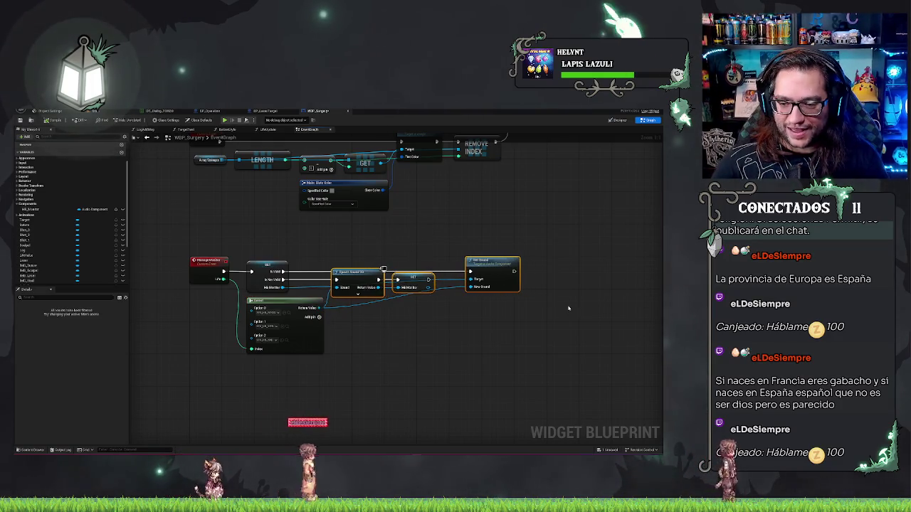
click(507, 243)
drag(481, 262, 466, 261)
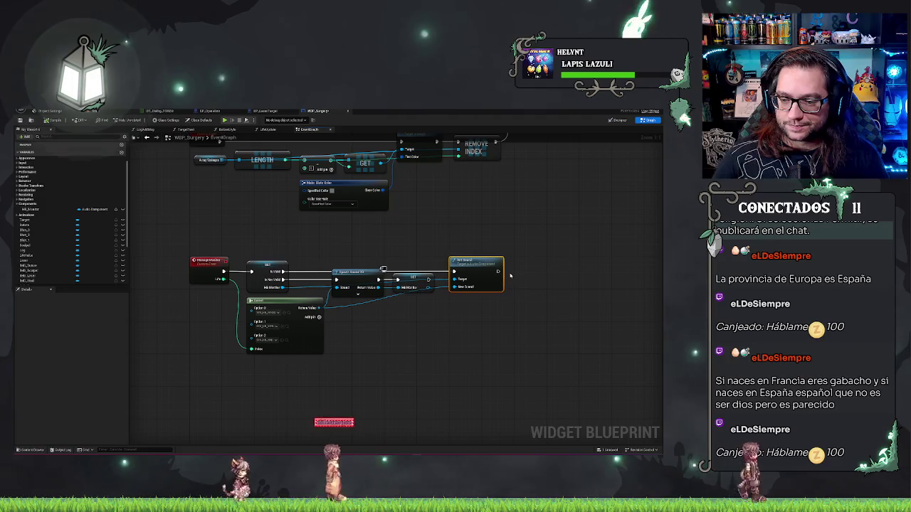
click(542, 208)
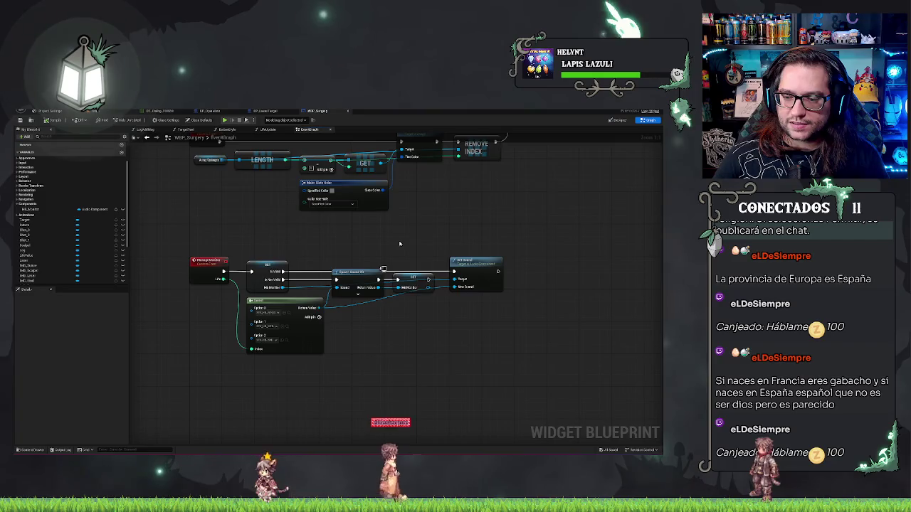
drag(399, 245, 426, 242)
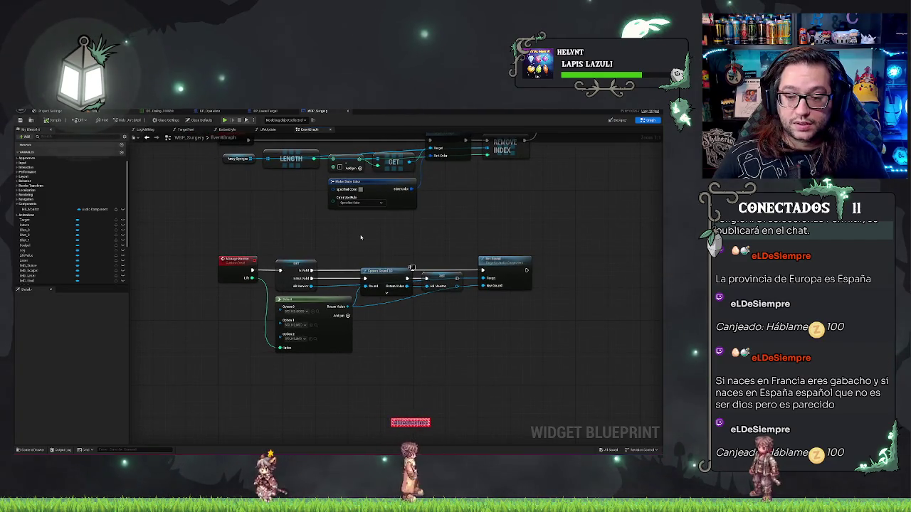
click(386, 293)
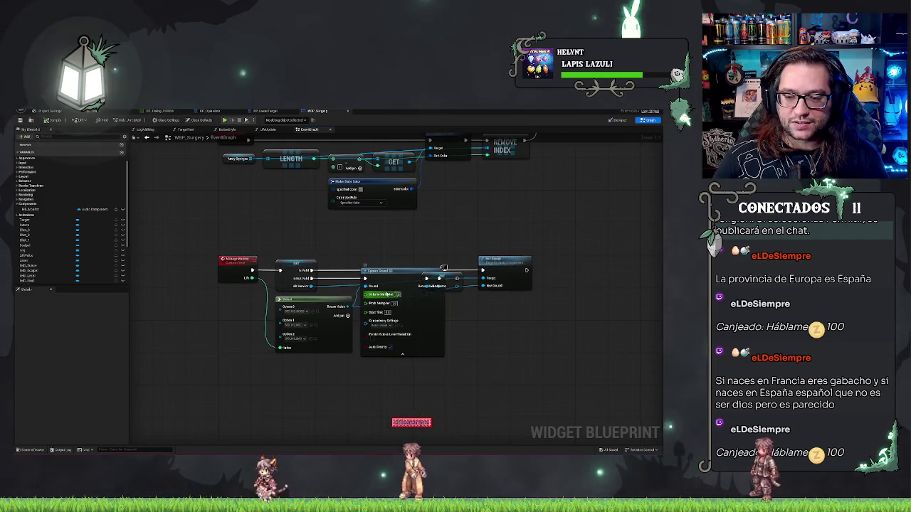
click(403, 351)
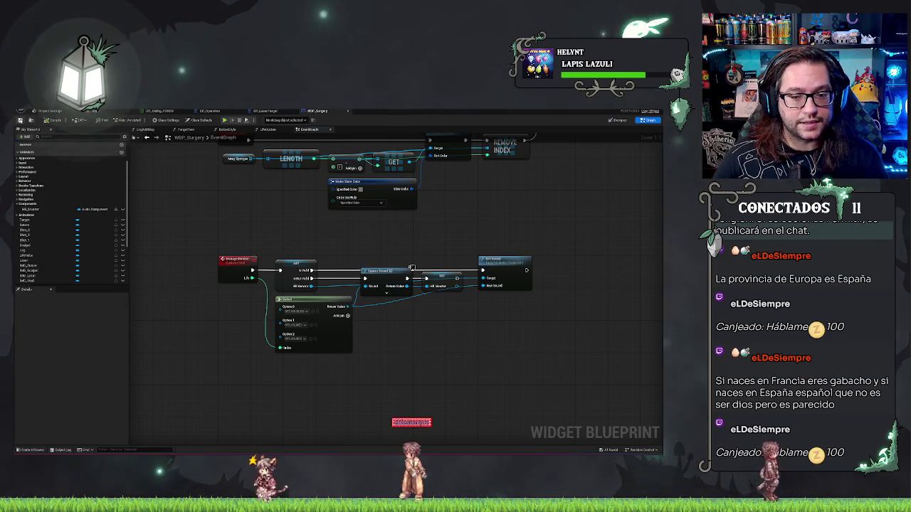
Step: Add an Option 3 pin to the Select node and assign it a sound
click(341, 326)
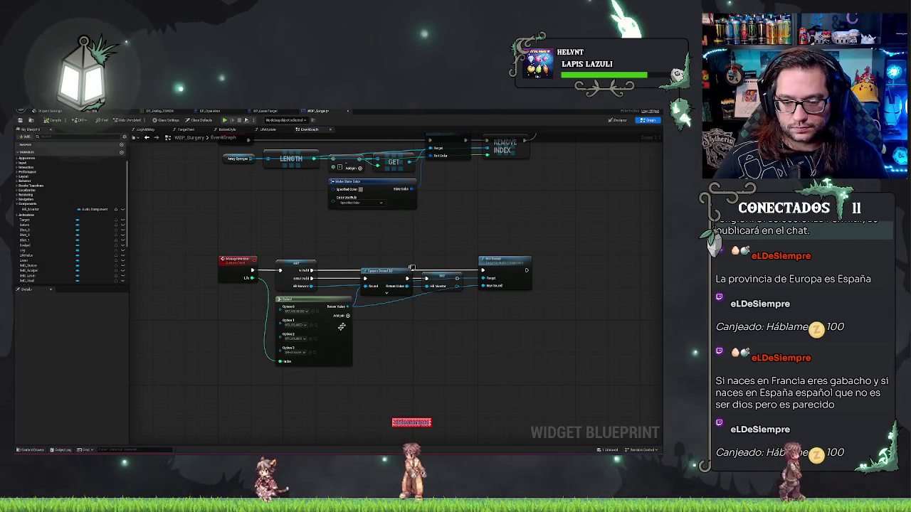
click(297, 352)
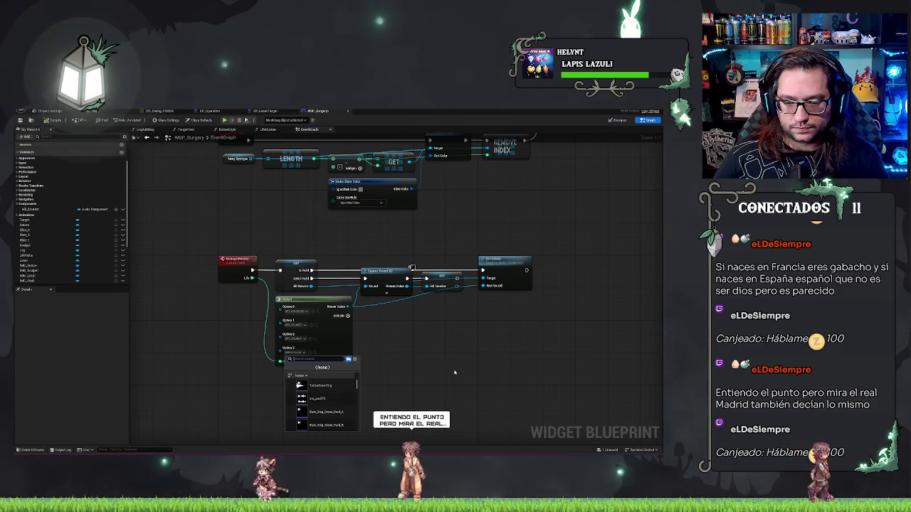
click(335, 398)
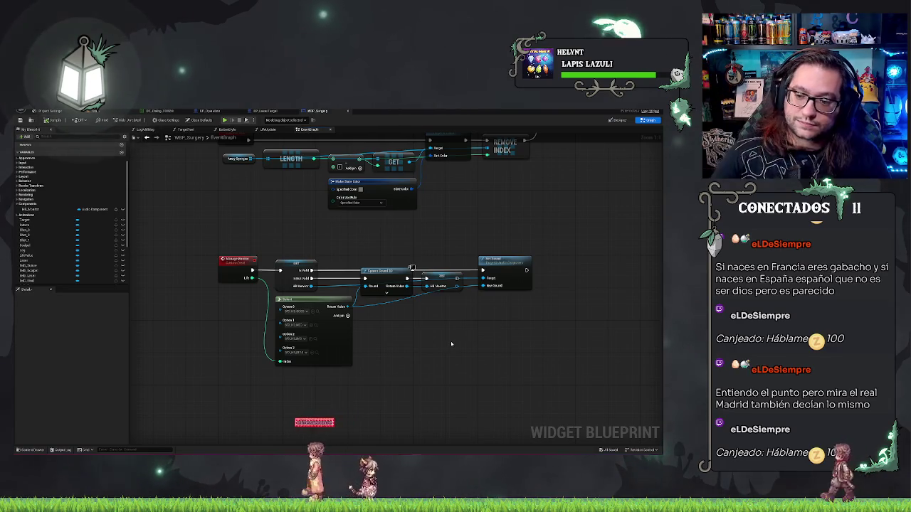
mouse_move(525, 235)
mouse_down()
mouse_move(491, 279)
mouse_move(481, 270)
mouse_up()
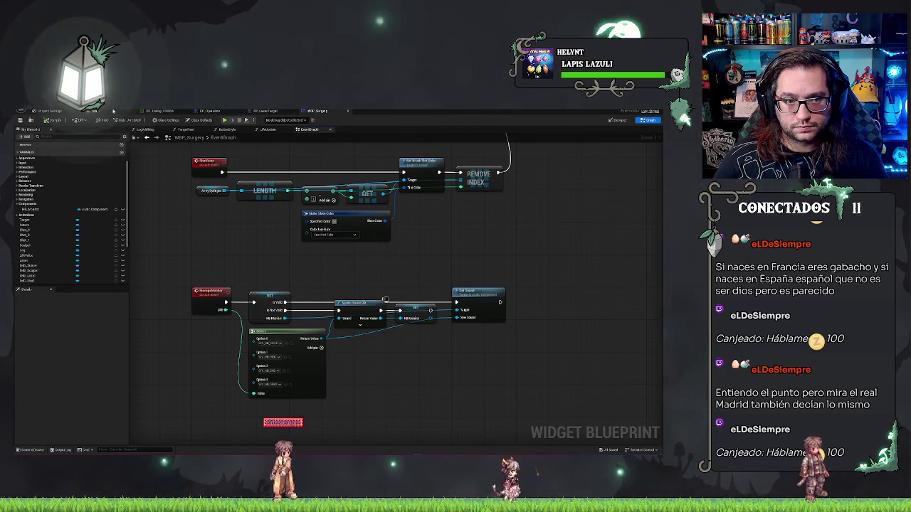
Step: Check BP_Operation's event graph, then return to the WBP_Surgery blueprint
click(112, 110)
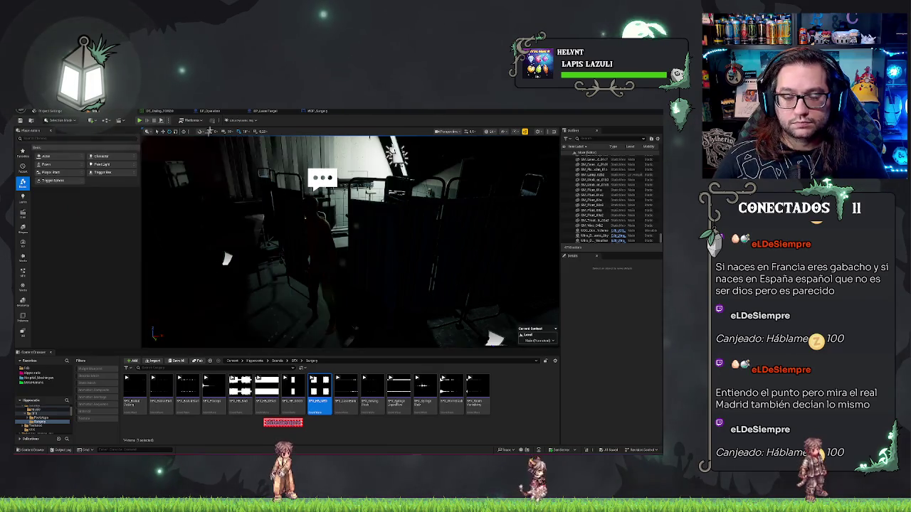
click(319, 112)
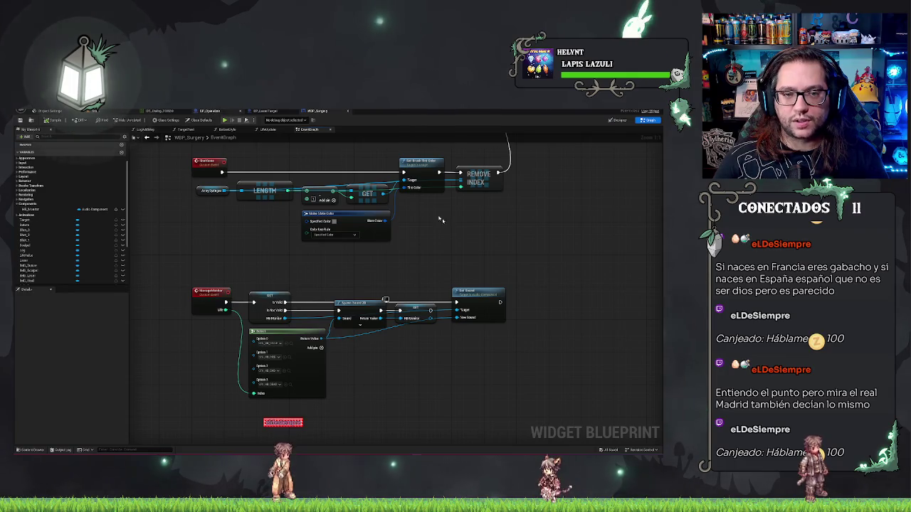
click(210, 110)
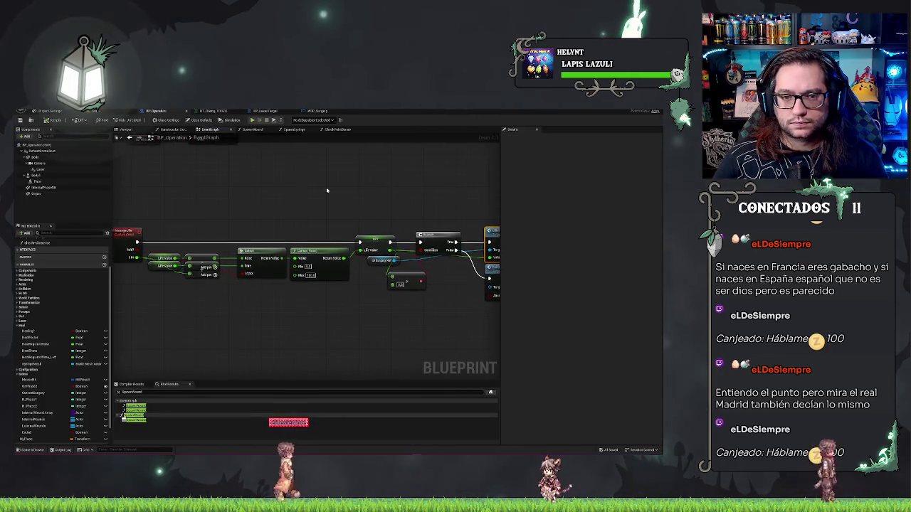
scroll(327, 240, down, 3)
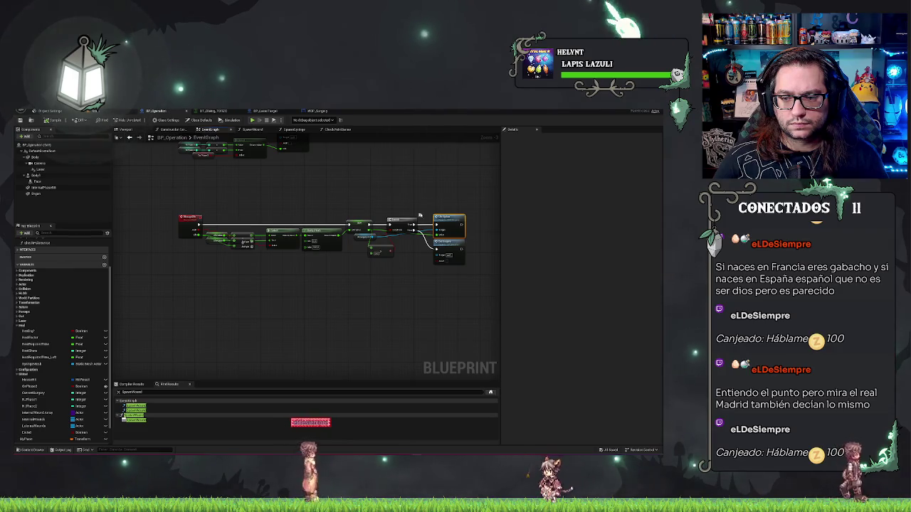
click(317, 111)
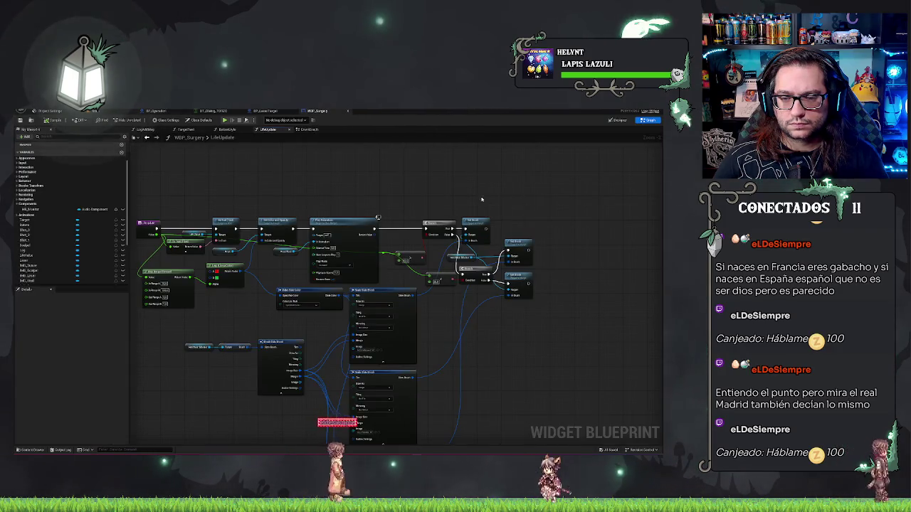
Step: Pan the LifeUpdate graph to frame the Play Animation and Set Brush branch nodes
drag(482, 199, 597, 193)
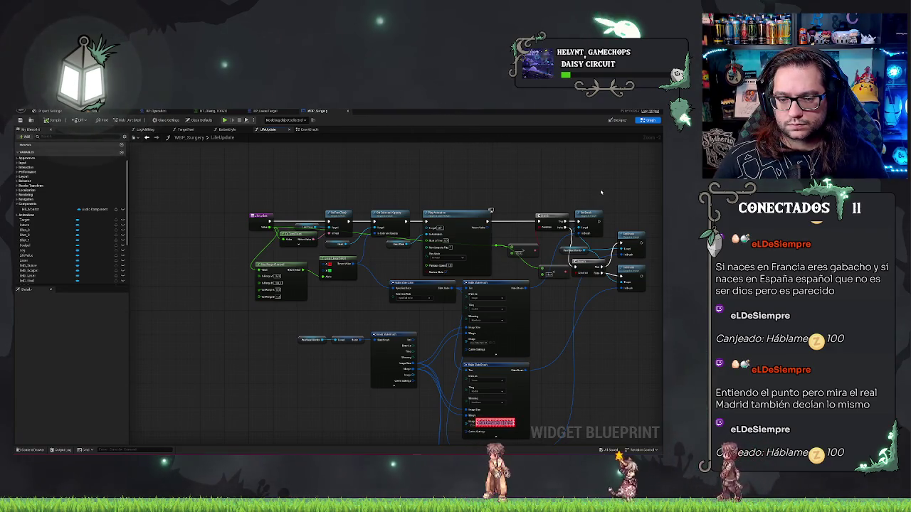
scroll(498, 249, up, 2)
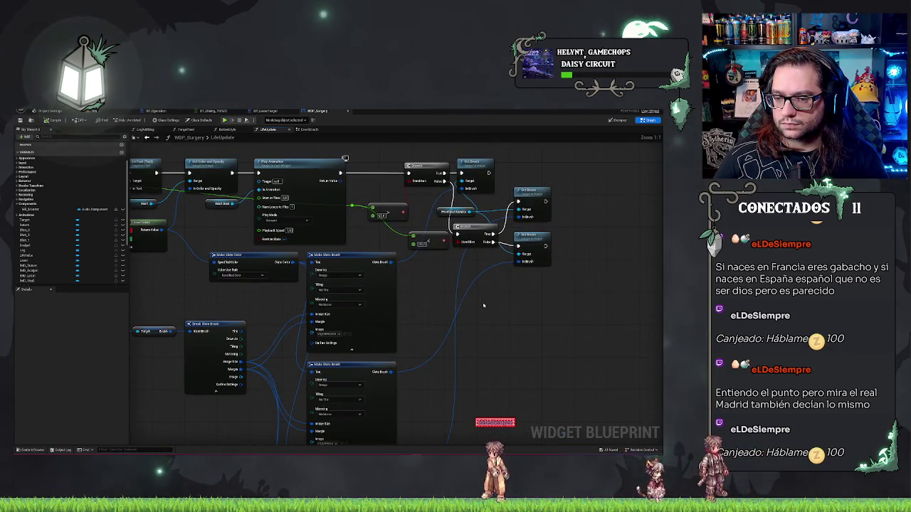
mouse_move(482, 254)
mouse_down()
mouse_move(571, 253)
mouse_move(534, 209)
mouse_move(512, 285)
mouse_move(434, 323)
mouse_up()
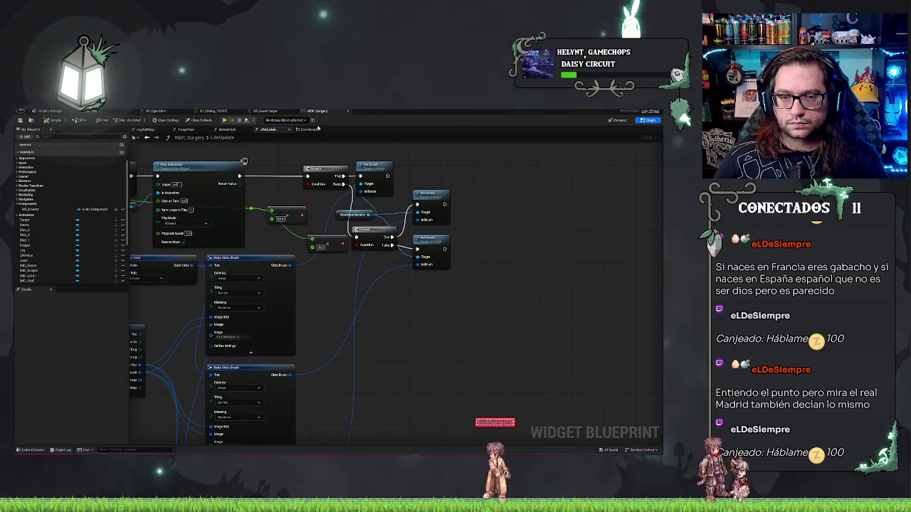
drag(341, 138, 595, 141)
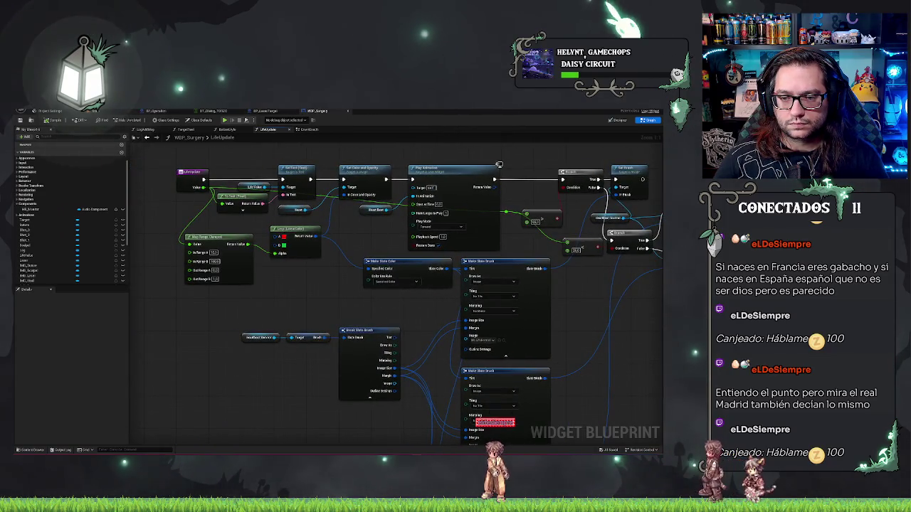
drag(499, 165, 273, 171)
right_click(433, 331)
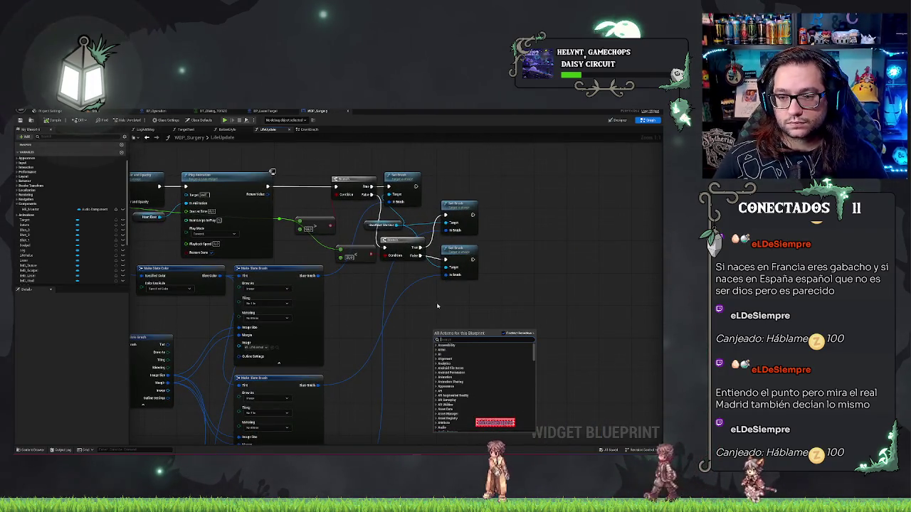
drag(437, 306, 545, 314)
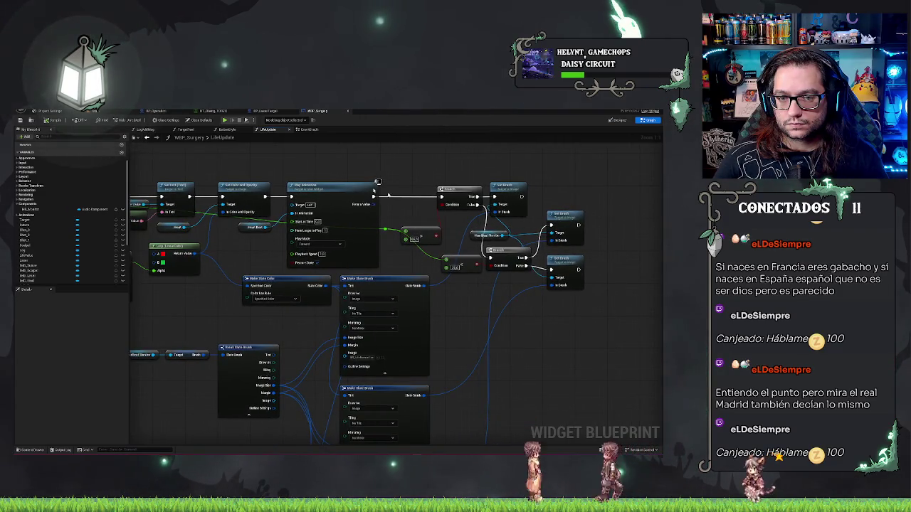
mouse_move(498, 161)
mouse_down()
mouse_move(439, 189)
mouse_move(590, 183)
mouse_move(419, 188)
mouse_up()
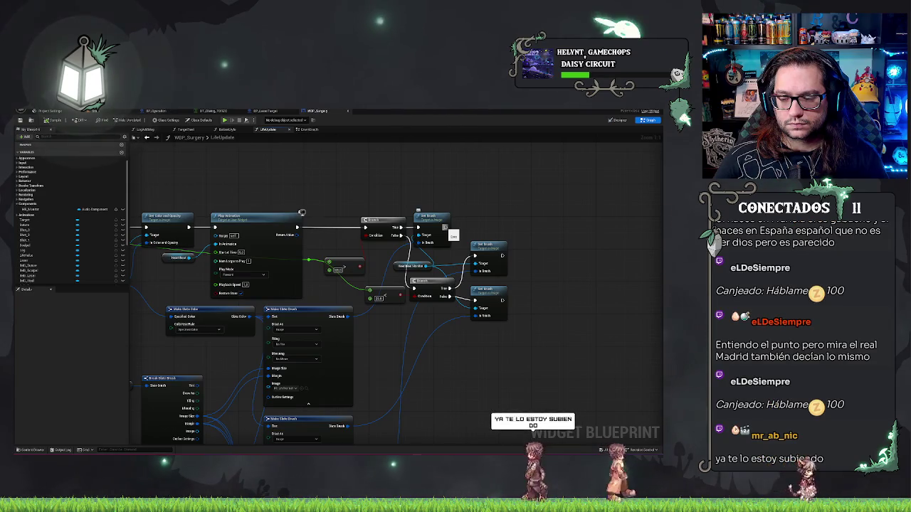
drag(445, 227, 539, 229)
click(512, 199)
drag(512, 200, 524, 199)
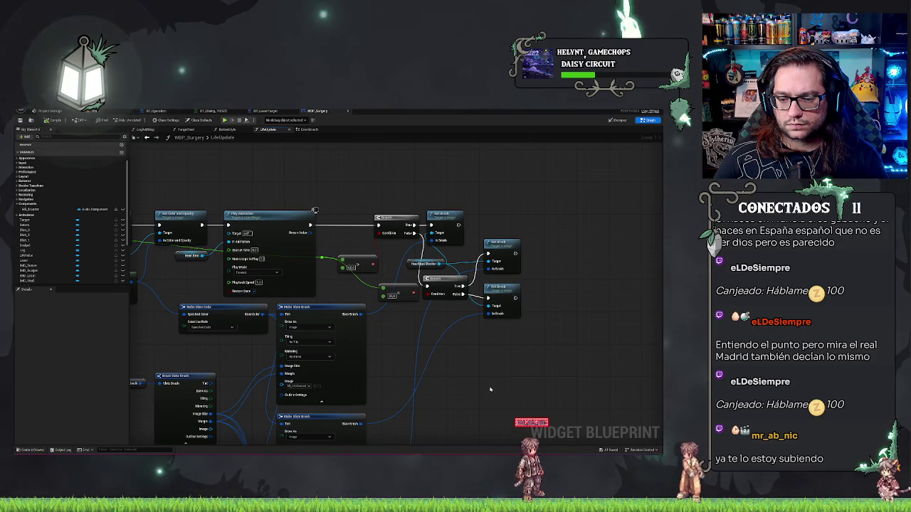
drag(489, 389, 466, 307)
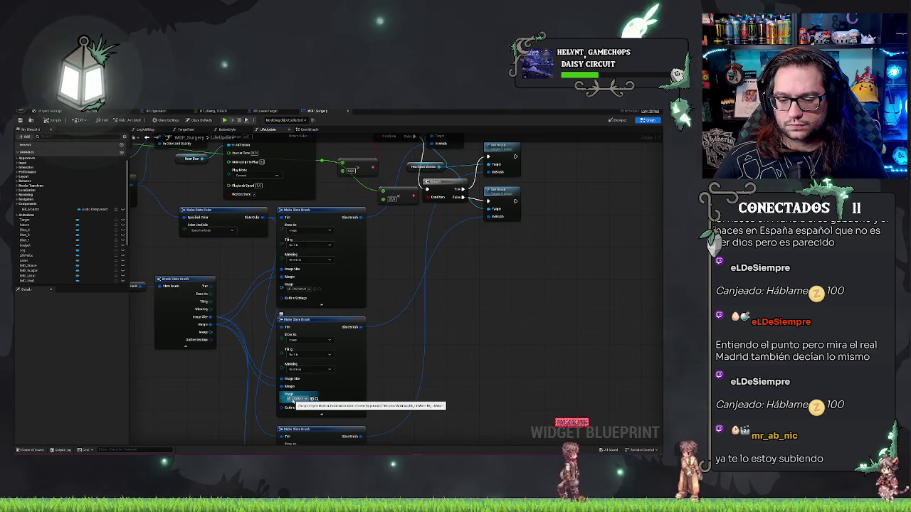
drag(492, 281, 424, 378)
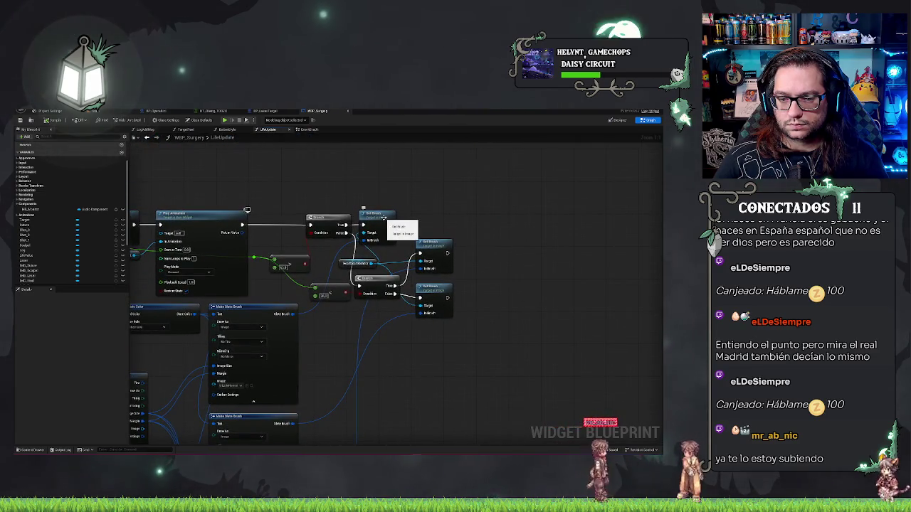
drag(406, 225, 449, 232)
Step: Add a Manage Monitor call after Set Brush and paste three copies of it
text(manag)
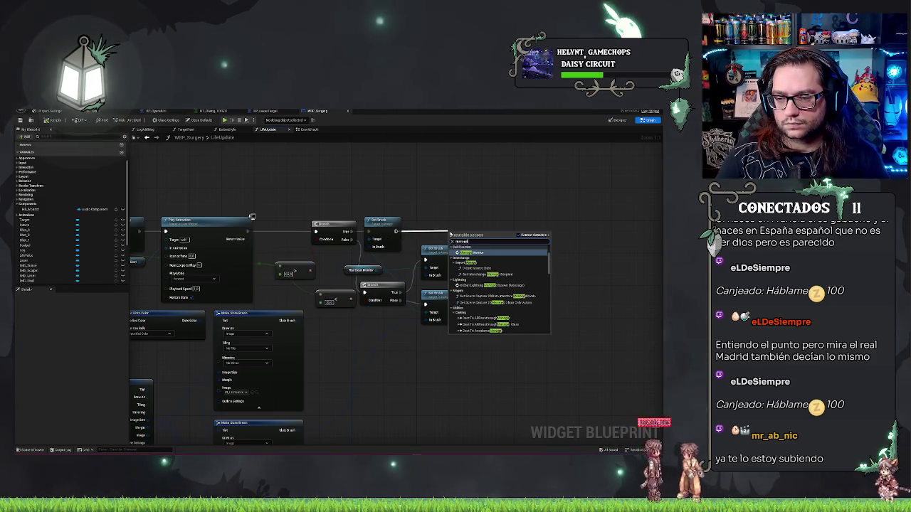
key(Return)
drag(450, 232, 501, 223)
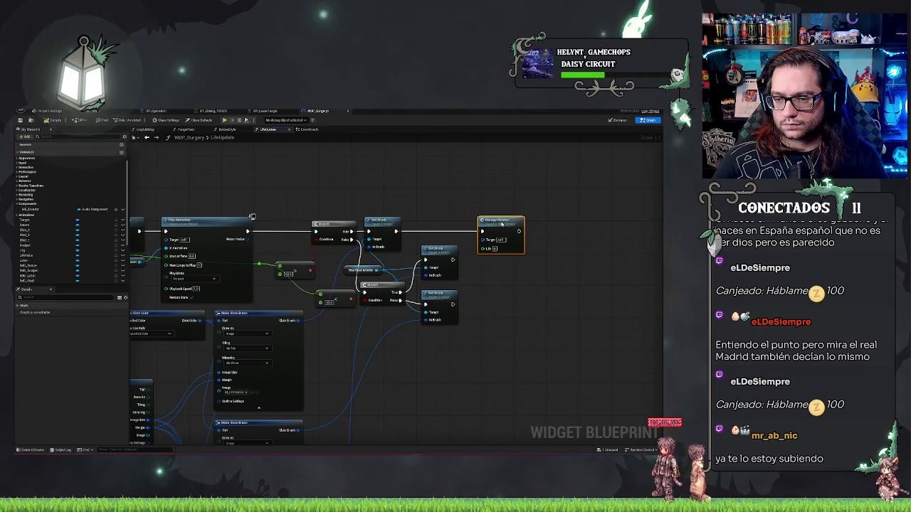
key(ctrl+c)
key(ctrl+v)
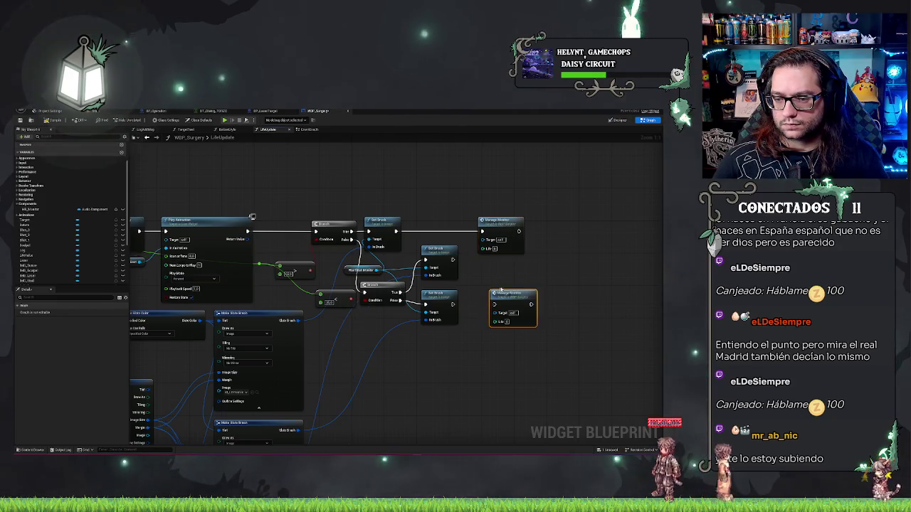
key(ctrl+v)
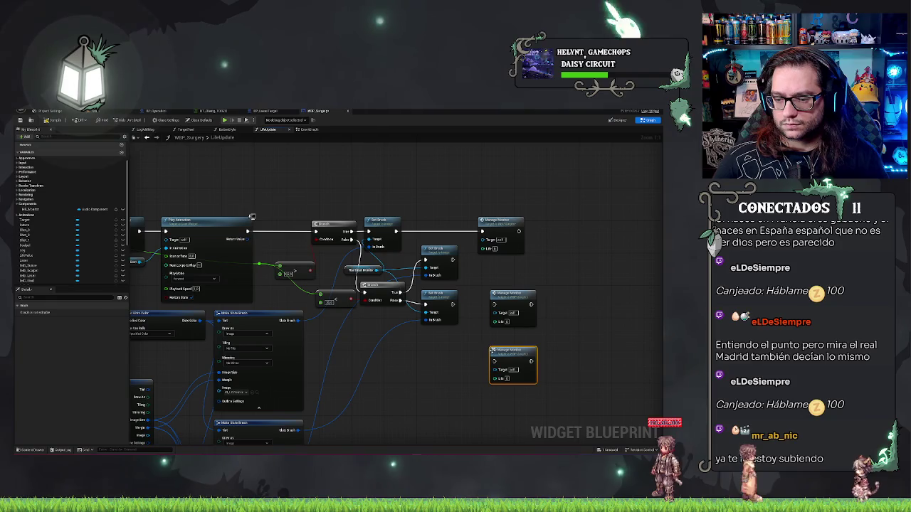
key(ctrl+v)
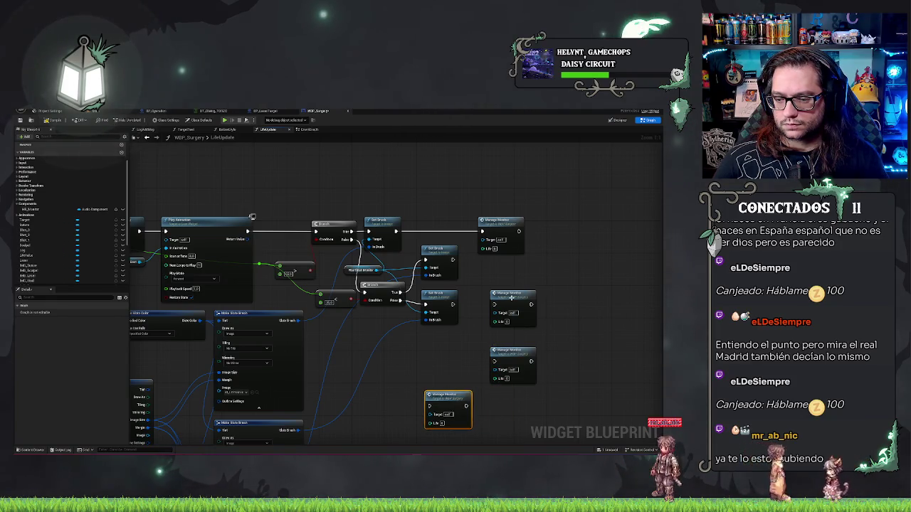
Step: Wire a Manage Monitor copy to the lower Set Brush, set its Life to 3, and start Play
drag(511, 297, 498, 265)
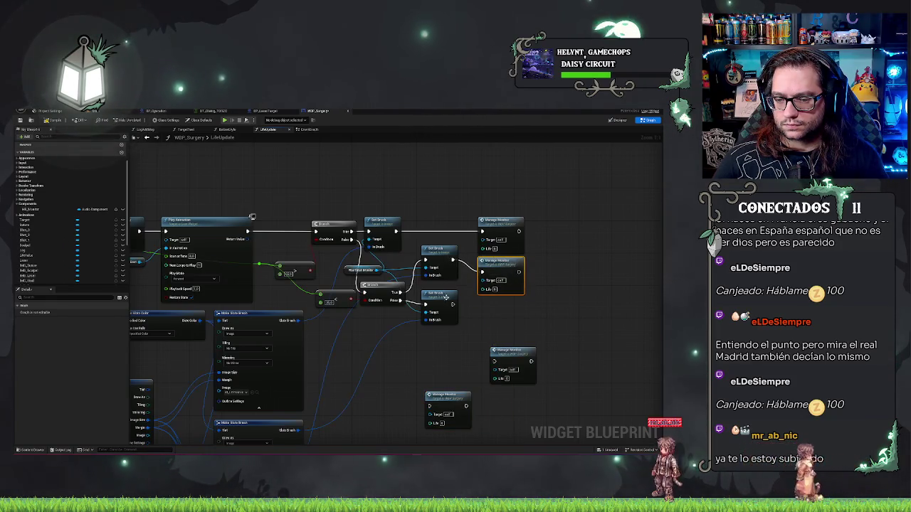
drag(452, 305, 494, 360)
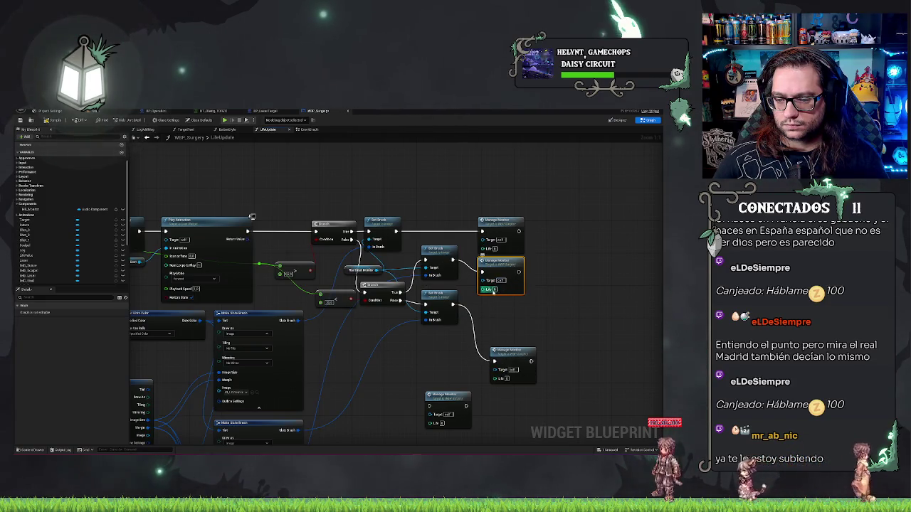
click(496, 290)
text(3)
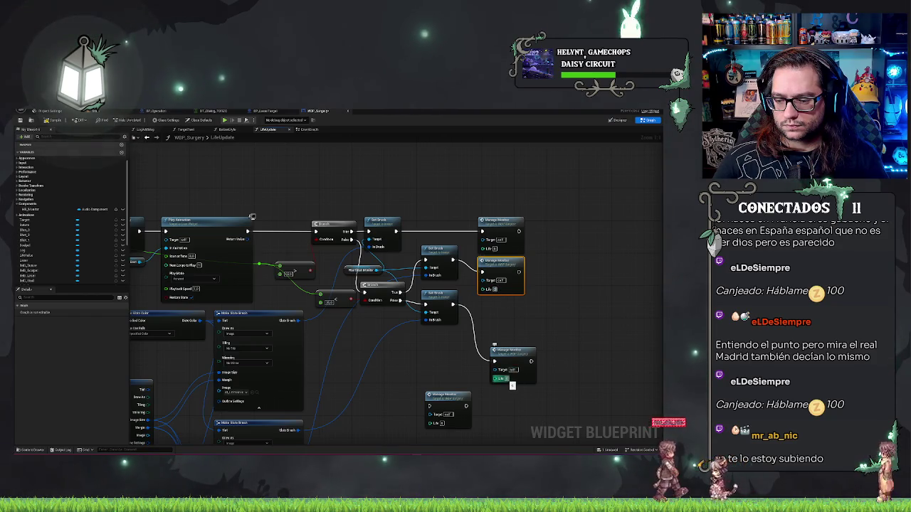
drag(452, 394, 446, 374)
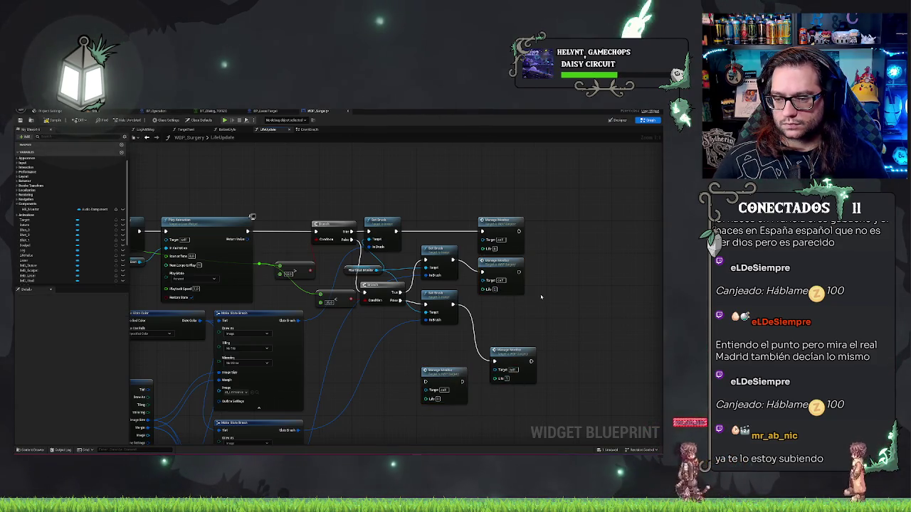
drag(503, 356, 491, 311)
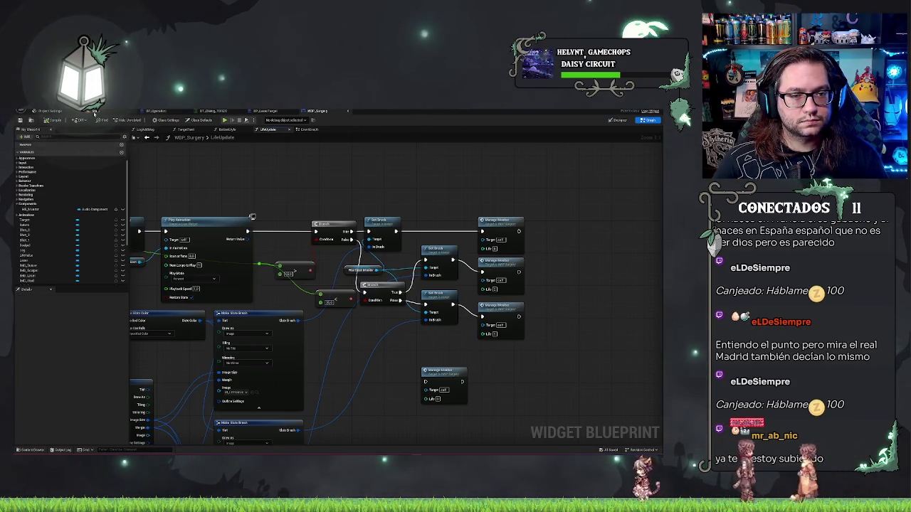
click(47, 111)
click(140, 121)
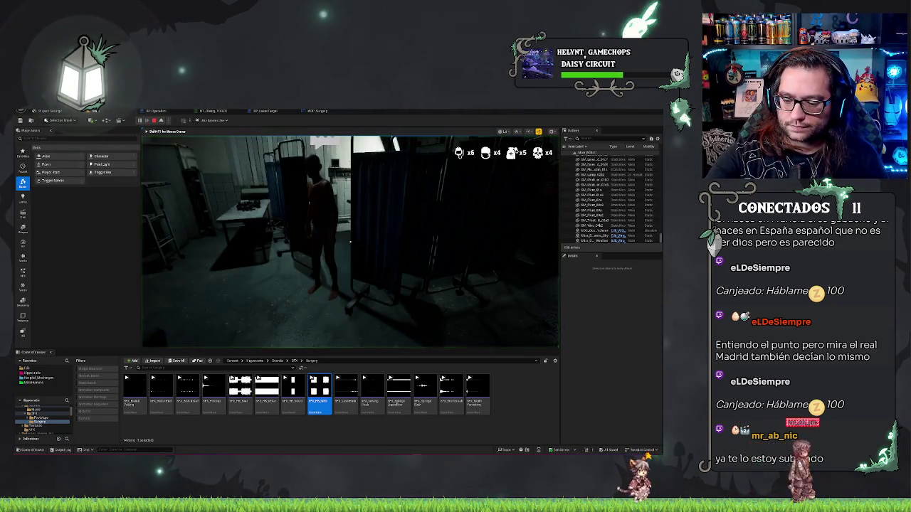
Step: Advance the patient's opening dialogue to its final line
key(w)
key(e)
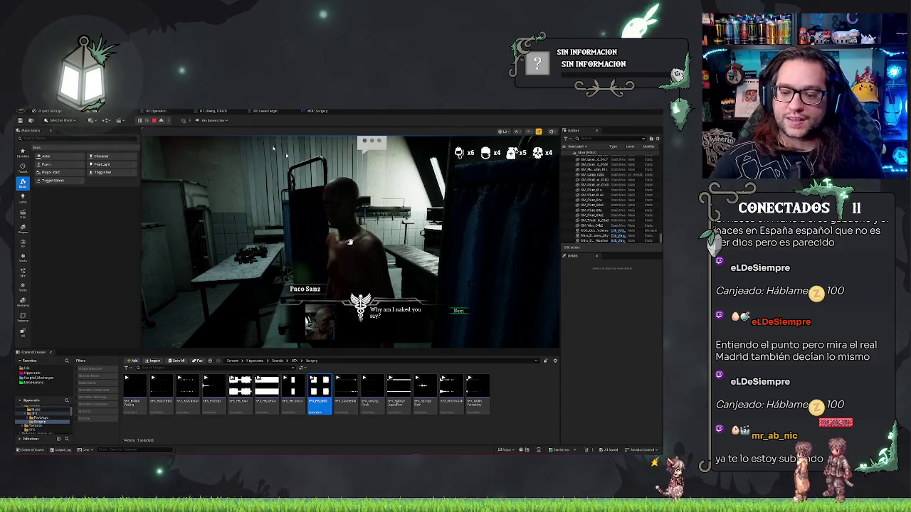
click(459, 311)
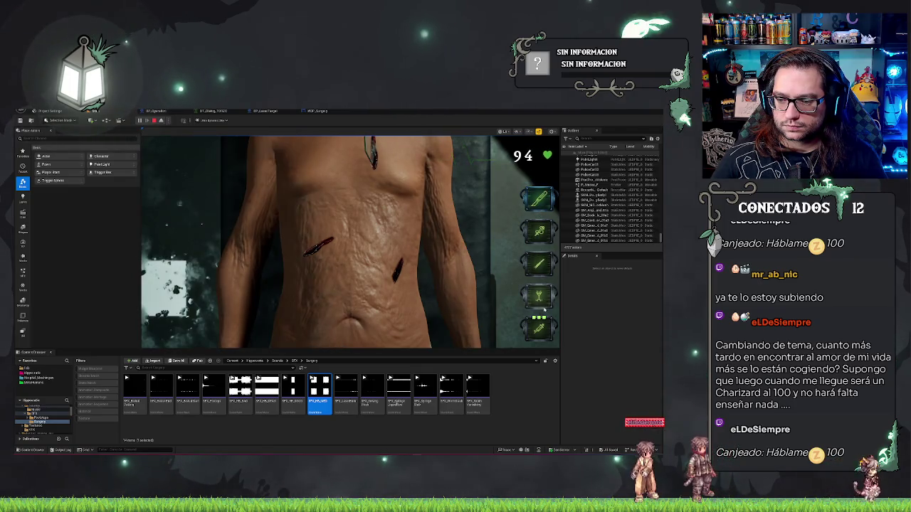
Step: Cut three incisions on the patient, then stop play and return to the WBP_Surgery graph
drag(319, 297, 321, 331)
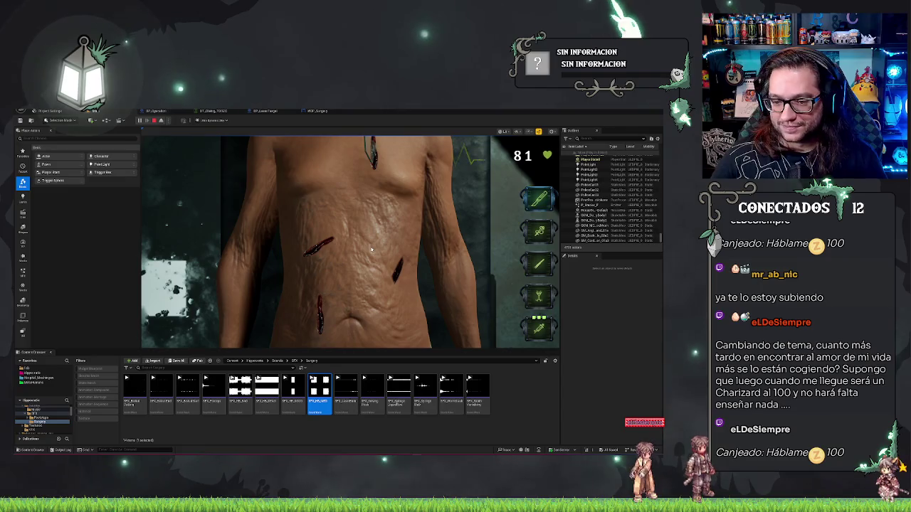
drag(375, 226, 375, 258)
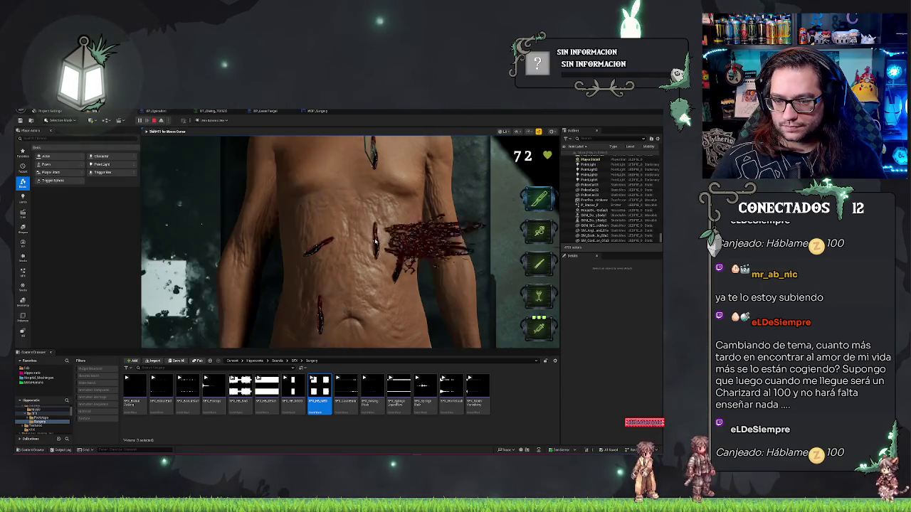
drag(342, 181, 343, 213)
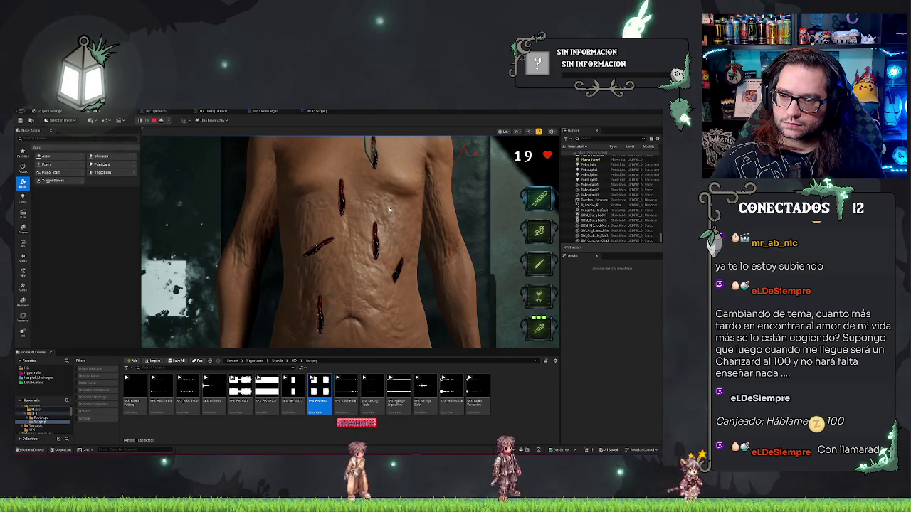
key(Escape)
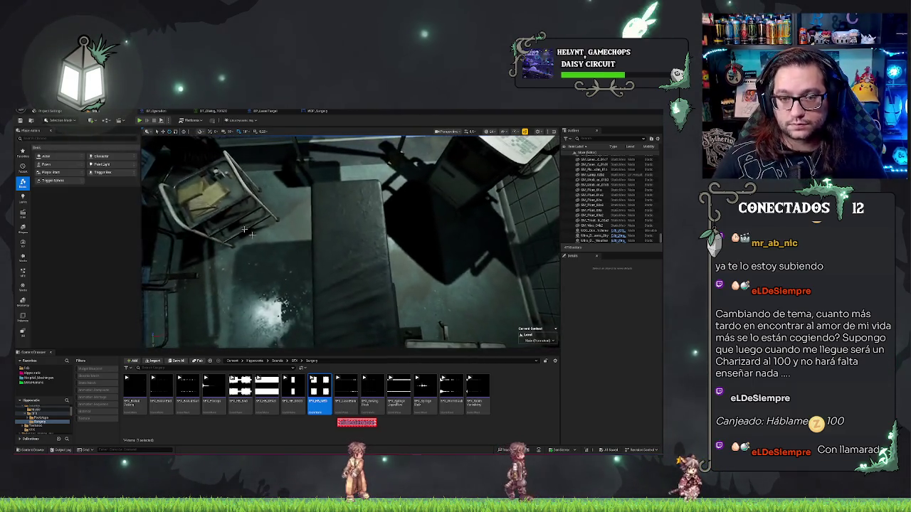
click(337, 111)
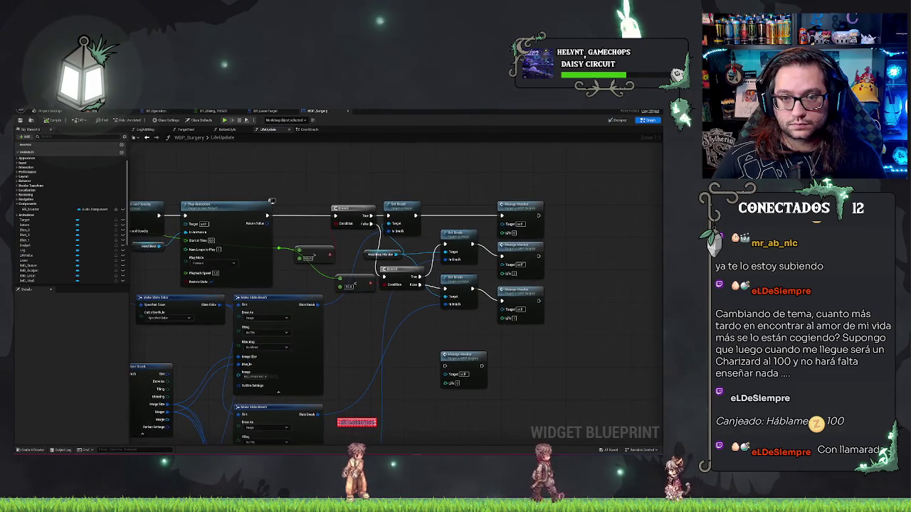
Step: In WBP_Surgery's EventGraph, move Manage Monitor's Get, Spawn Sound, Set Sound and Select nodes right, then promote Life to a variable
click(265, 110)
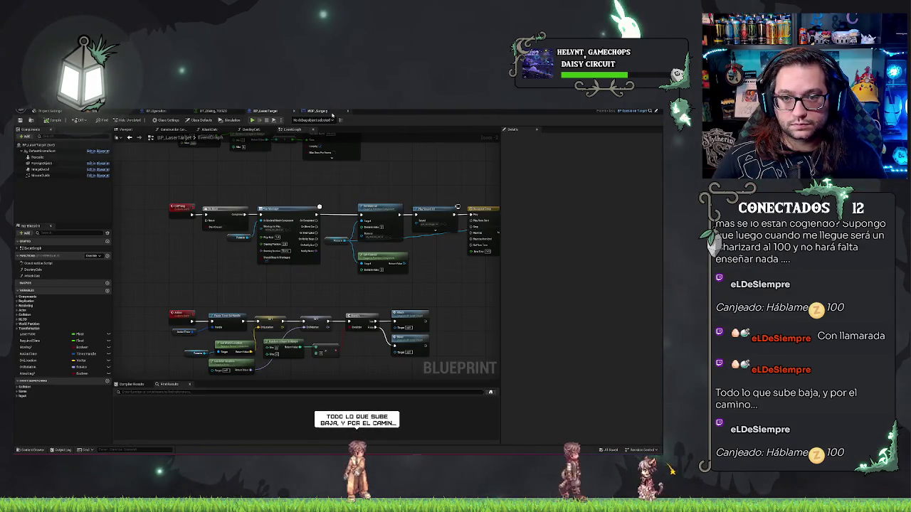
click(317, 111)
click(309, 130)
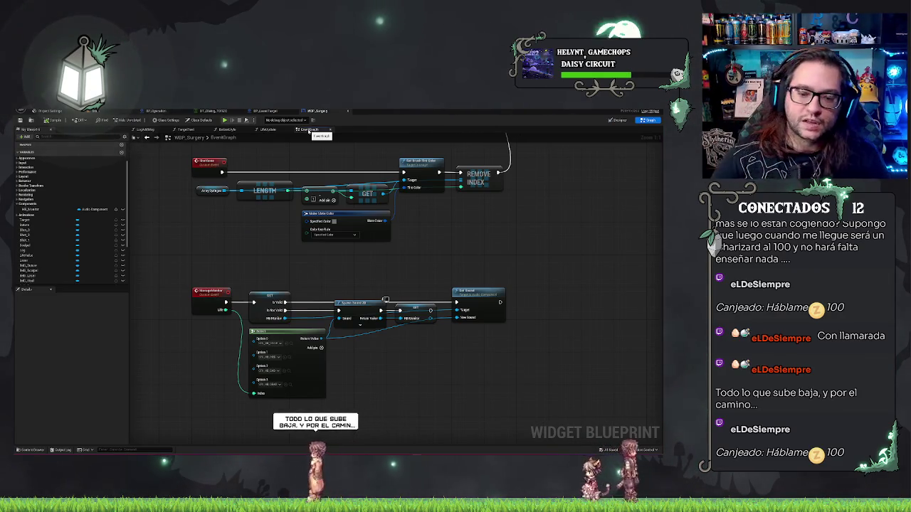
mouse_move(392, 371)
mouse_down()
mouse_move(557, 339)
mouse_move(430, 336)
mouse_up()
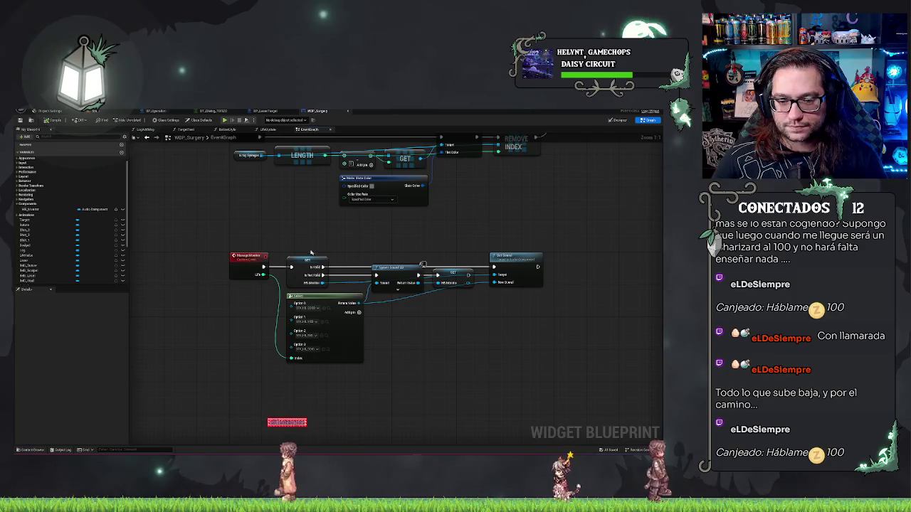
drag(284, 245, 564, 353)
drag(329, 328, 358, 327)
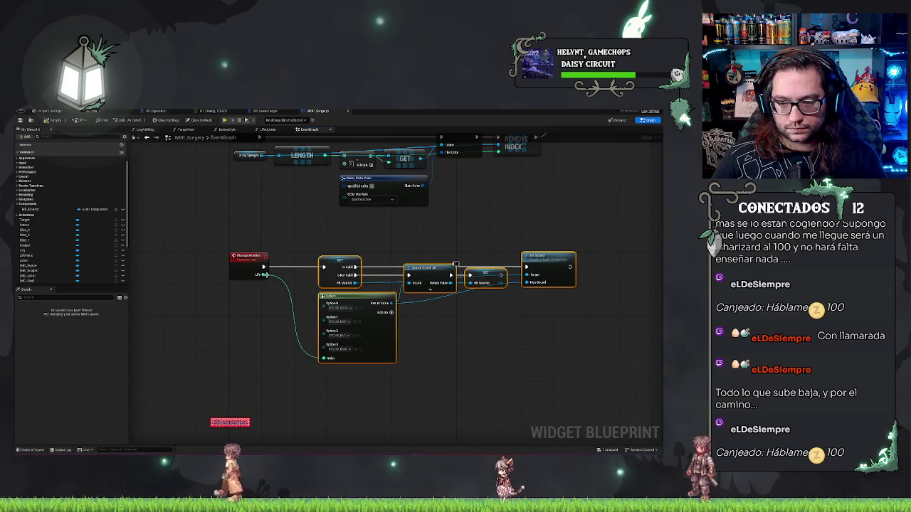
drag(264, 277, 539, 327)
Step: Name the promoted variable LastState and place a Last State getter beside Life
click(562, 347)
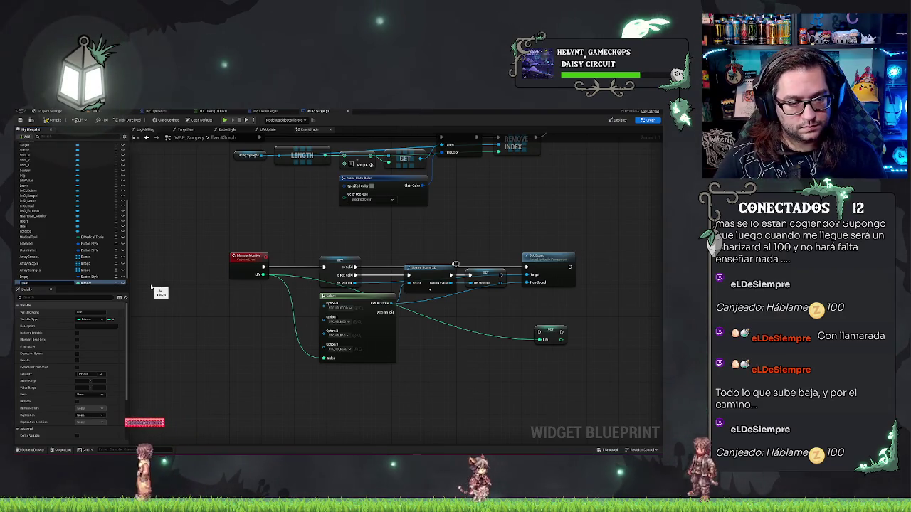
text(State)
key(Return)
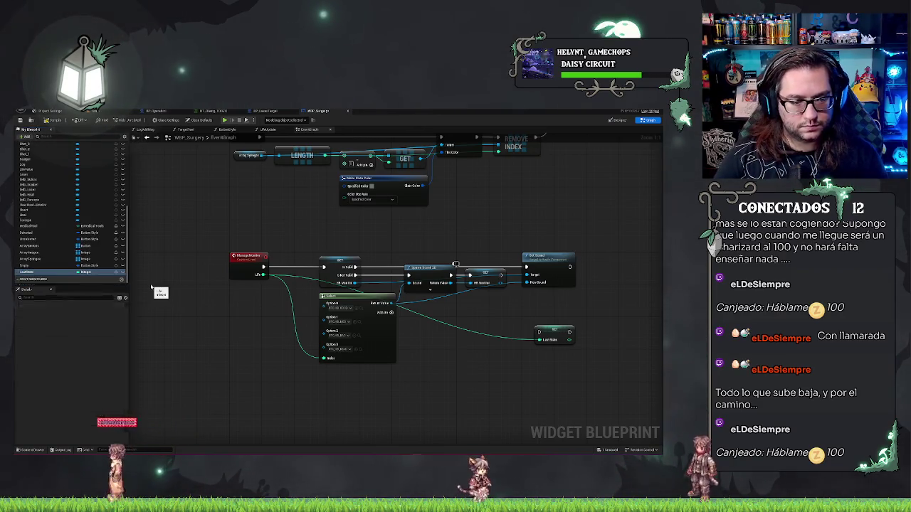
drag(155, 278, 266, 272)
click(281, 280)
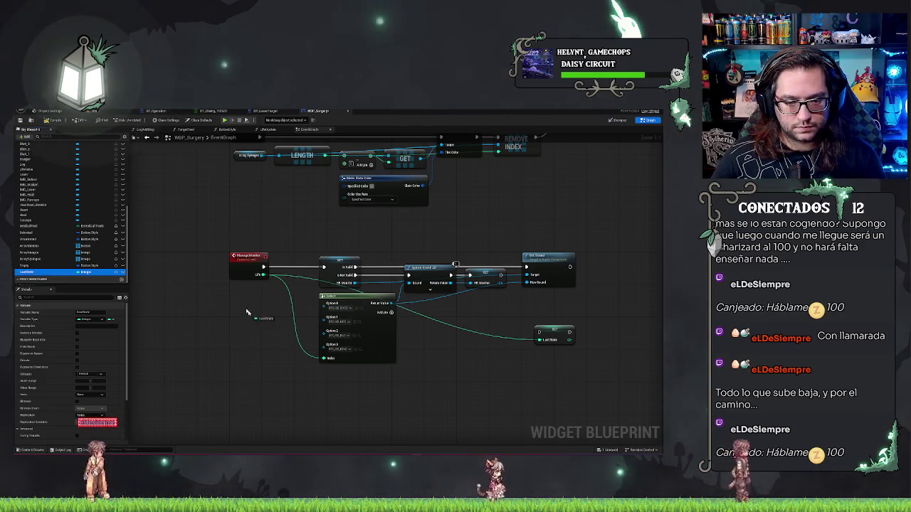
Step: Compare Last State == Life and invert the result with a NOT node
drag(266, 305, 278, 287)
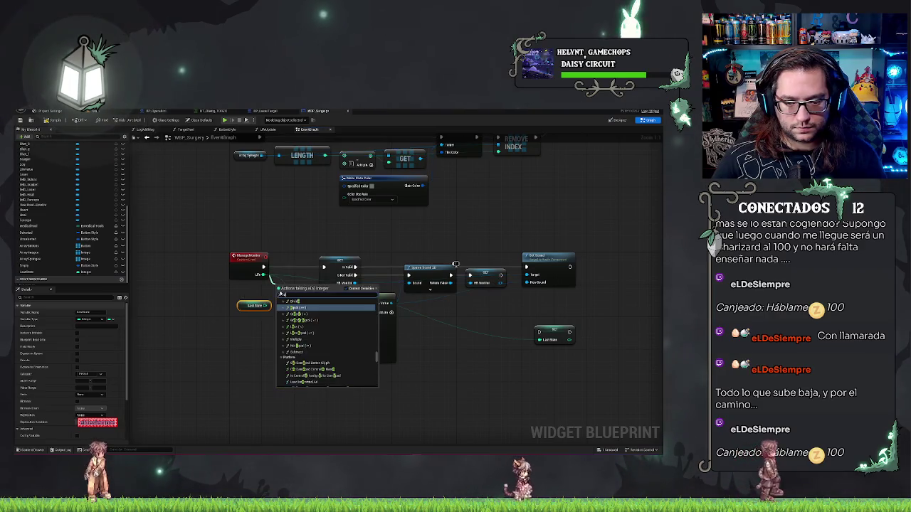
text(eq)
click(294, 306)
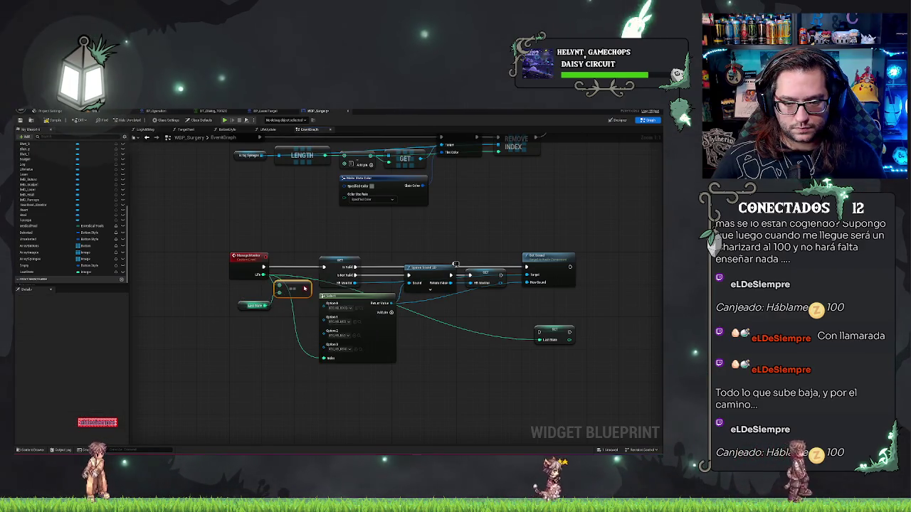
drag(306, 288, 280, 276)
text(not)
key(Return)
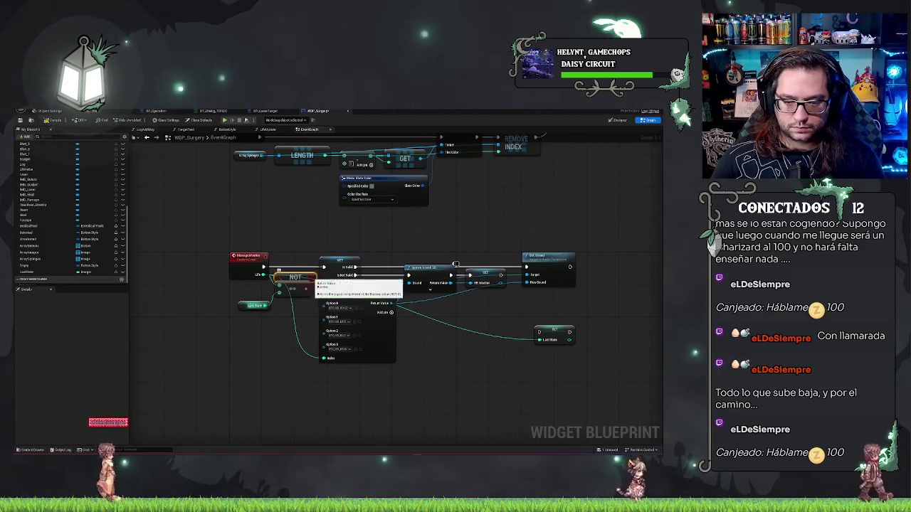
Step: Insert a Branch after Manage Monitor, driven by NOT, so the sound nodes run only on True
drag(326, 237, 596, 334)
drag(342, 298, 395, 299)
click(264, 247)
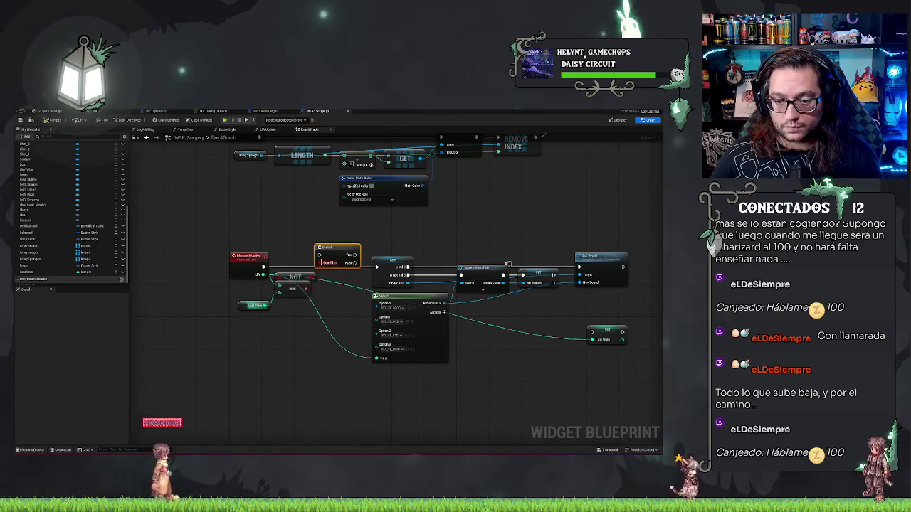
drag(274, 250, 331, 262)
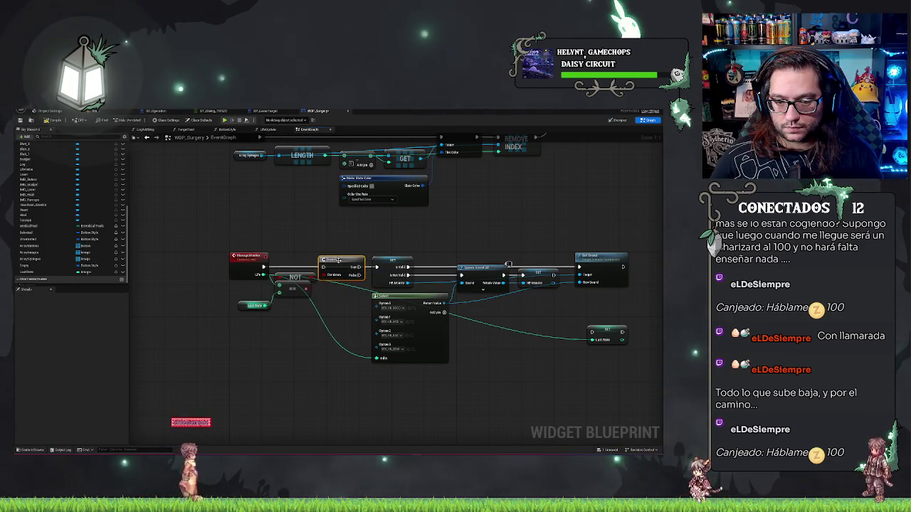
mouse_move(357, 267)
mouse_down()
mouse_move(377, 267)
mouse_move(315, 267)
mouse_up()
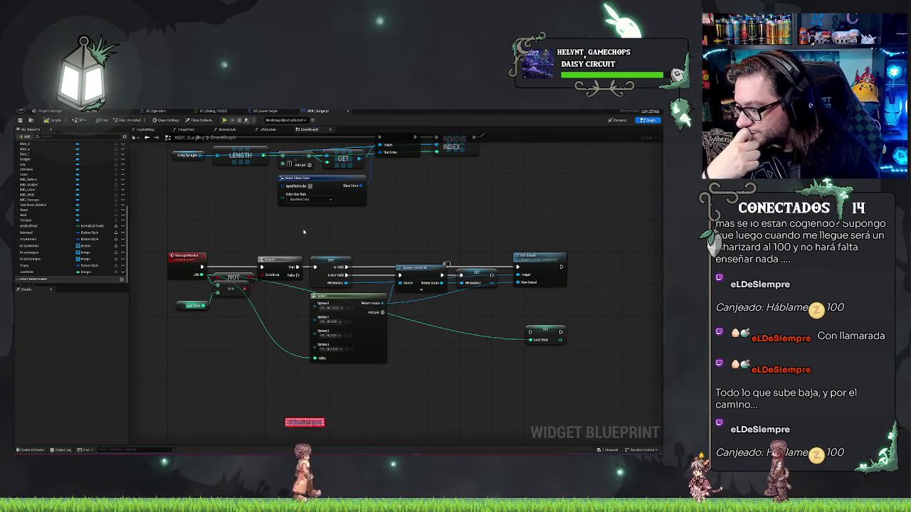
Step: Shift the Branch and sound nodes right and place SET LastState after Set Sound
mouse_move(299, 230)
mouse_down()
mouse_move(450, 364)
mouse_move(553, 382)
mouse_up()
drag(356, 354, 365, 354)
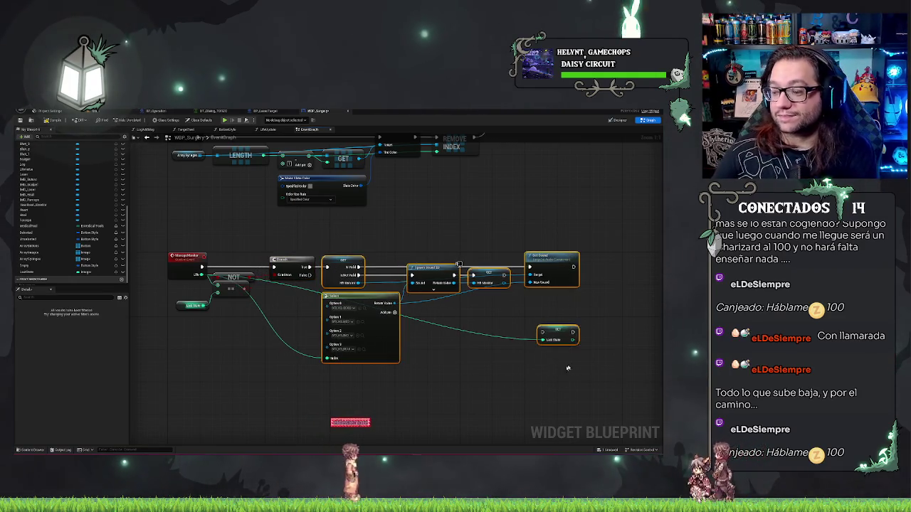
drag(459, 264, 470, 264)
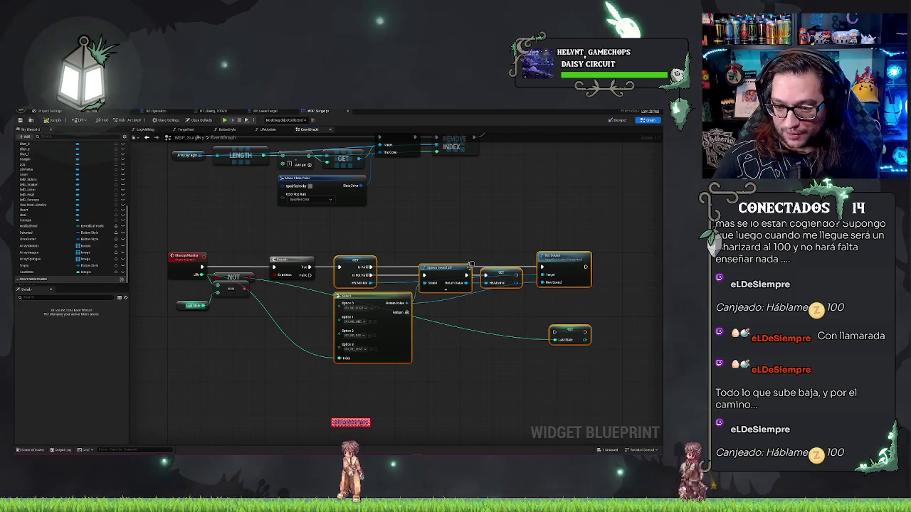
click(517, 388)
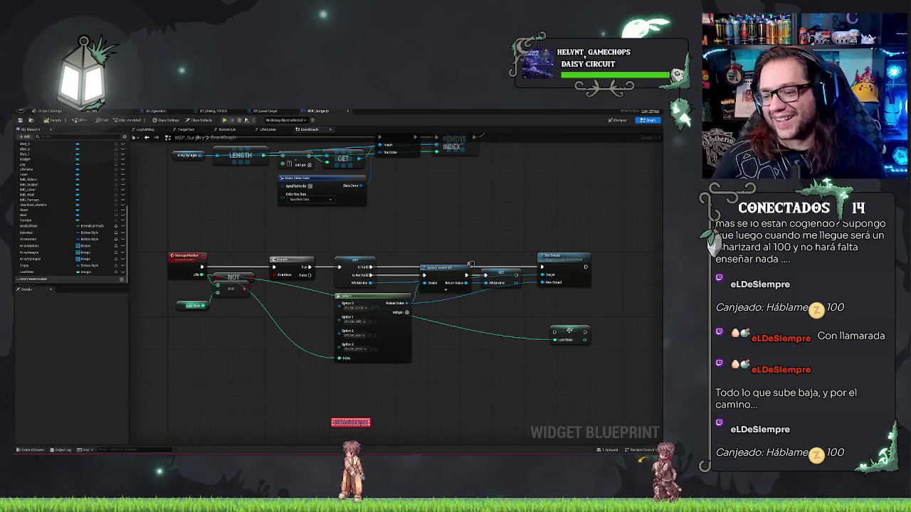
drag(570, 331, 608, 267)
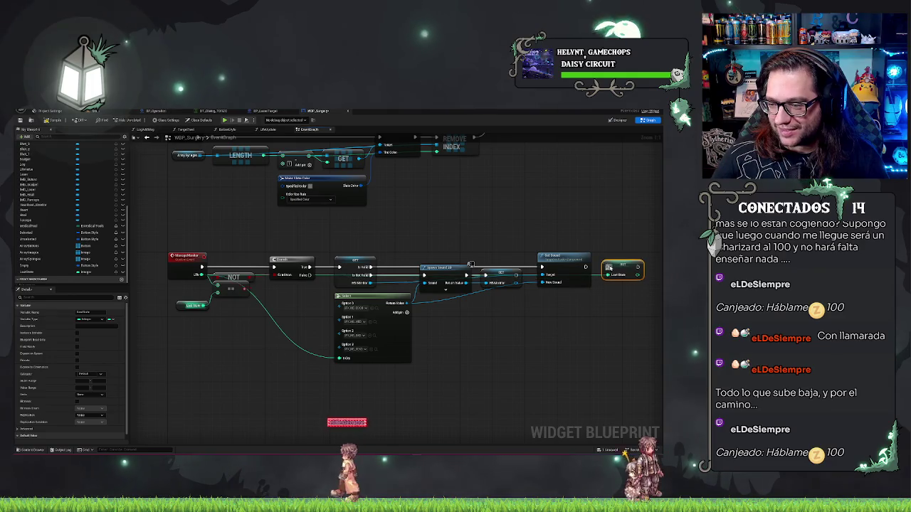
click(533, 350)
drag(534, 350, 499, 334)
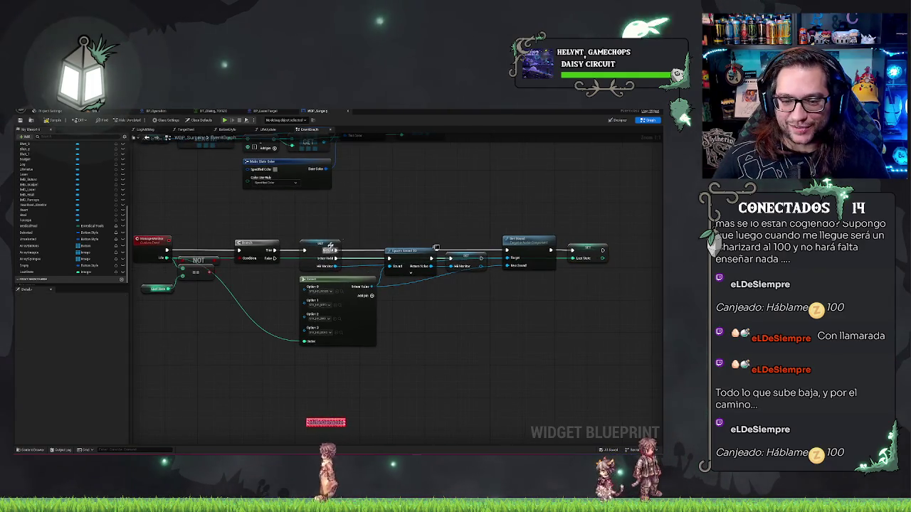
Step: Test-run the level, then expand Spawn Sound 2D to show Volume Multiplier and Pitch inputs
mouse_move(330, 245)
mouse_down()
mouse_move(397, 237)
mouse_move(454, 213)
mouse_move(435, 224)
mouse_up()
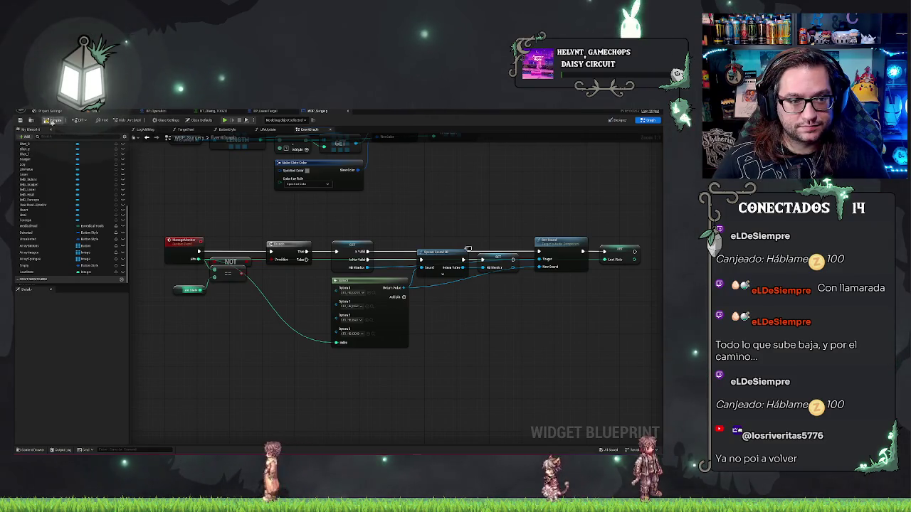
key(alt+Tab)
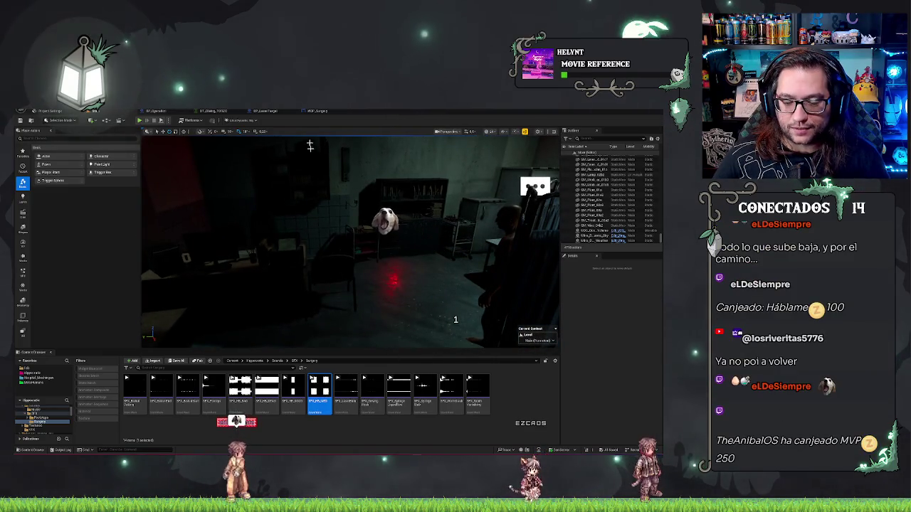
click(317, 111)
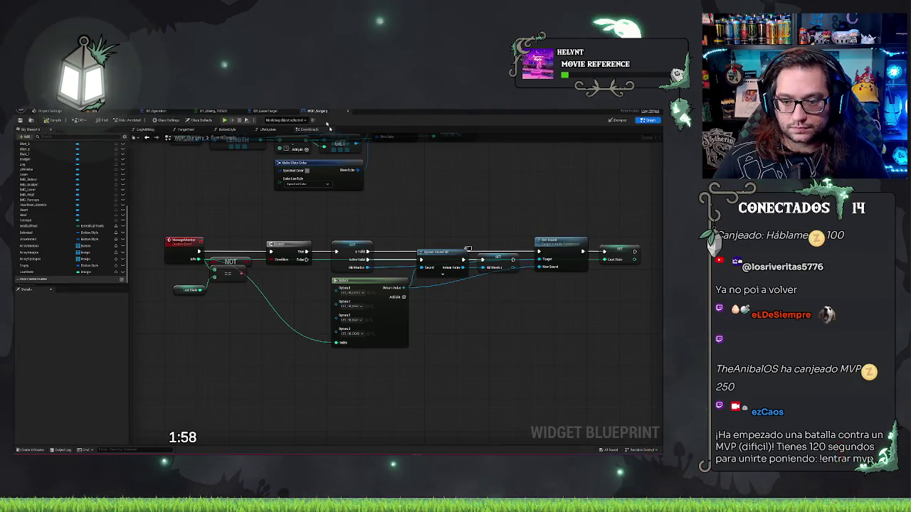
click(442, 273)
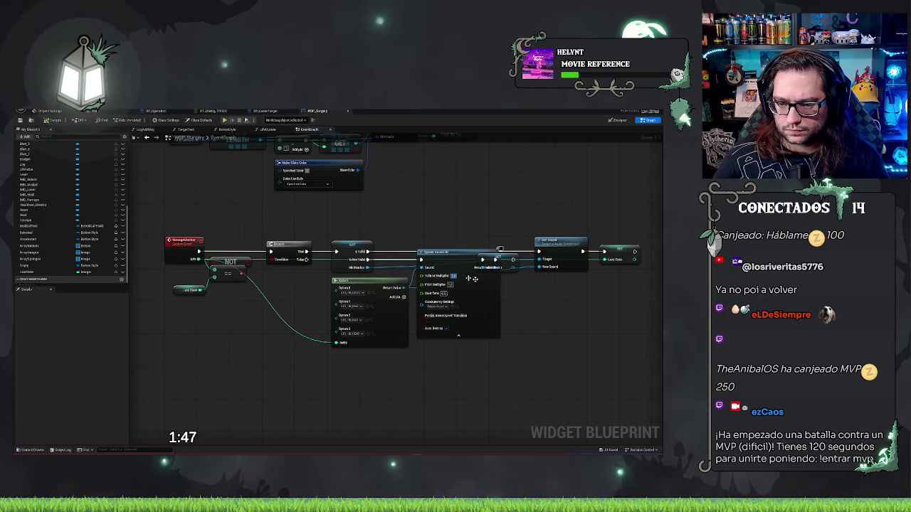
Step: Try a Clamp (Float) node for Volume Multiplier, then delete it
drag(425, 276, 382, 398)
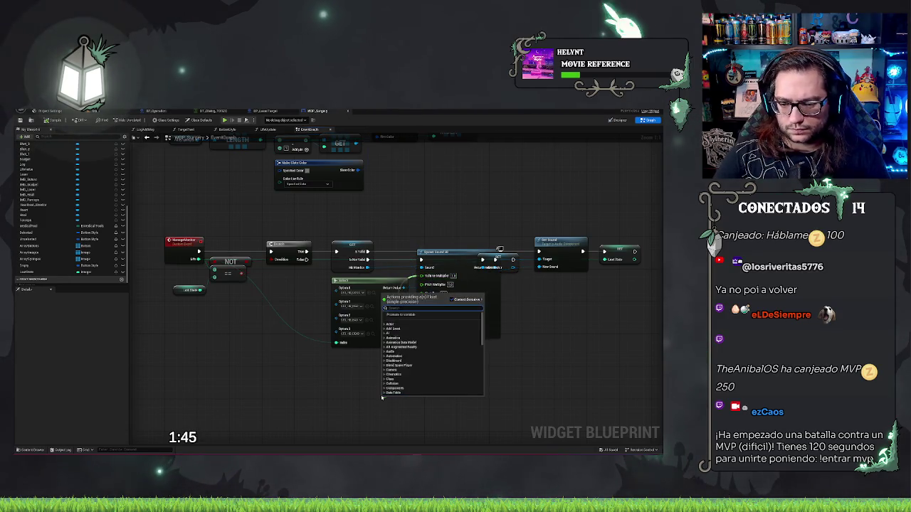
text(clam)
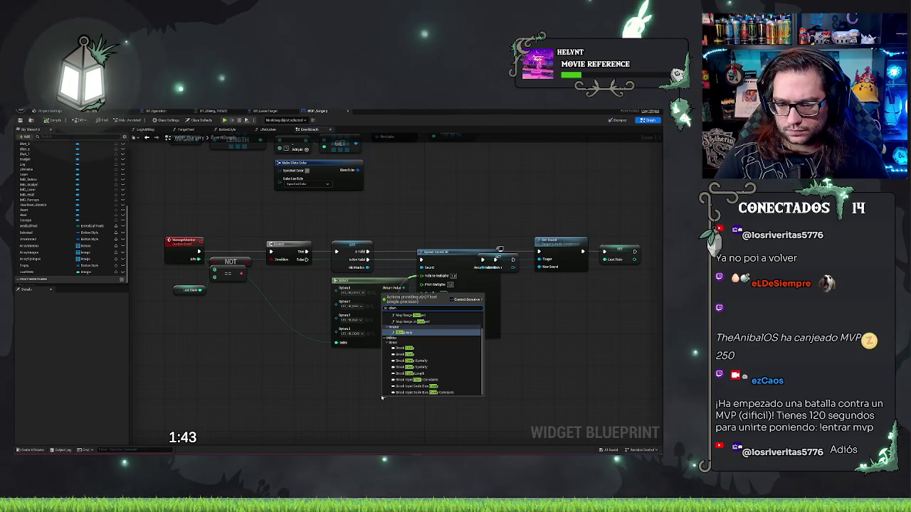
text(p)
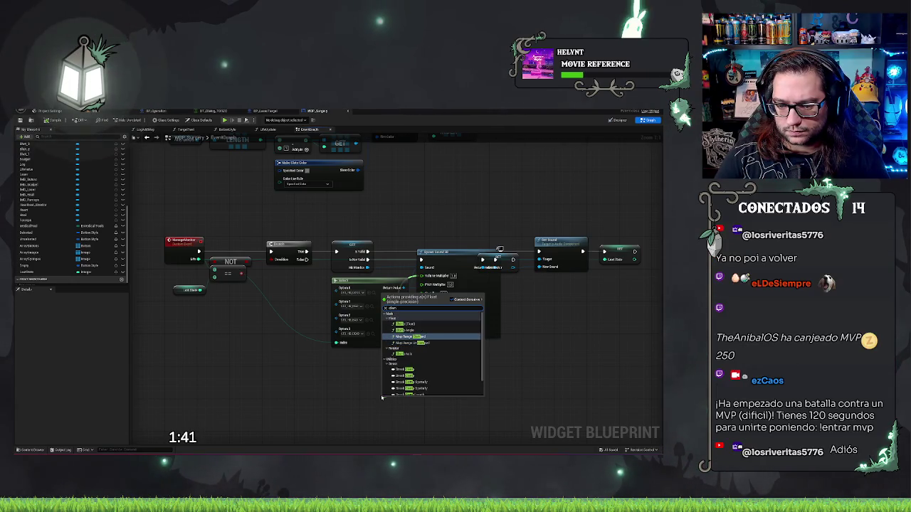
click(405, 323)
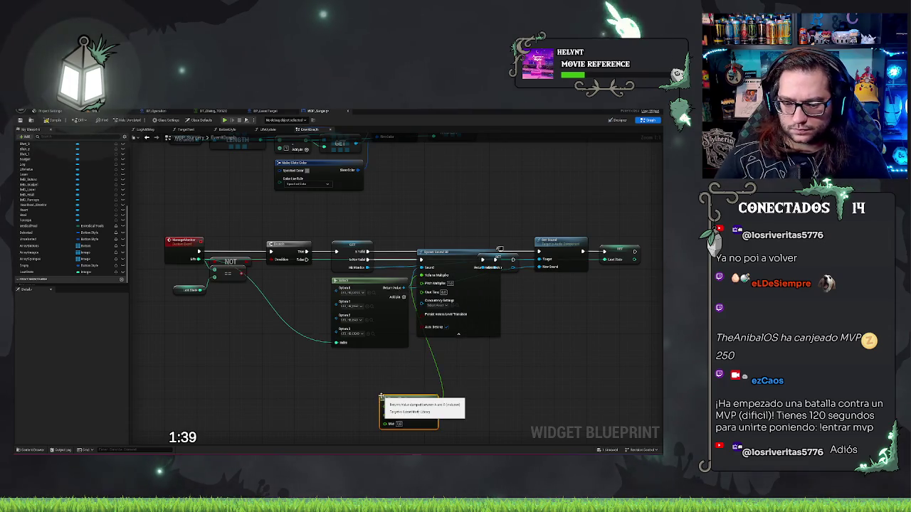
drag(417, 401, 333, 382)
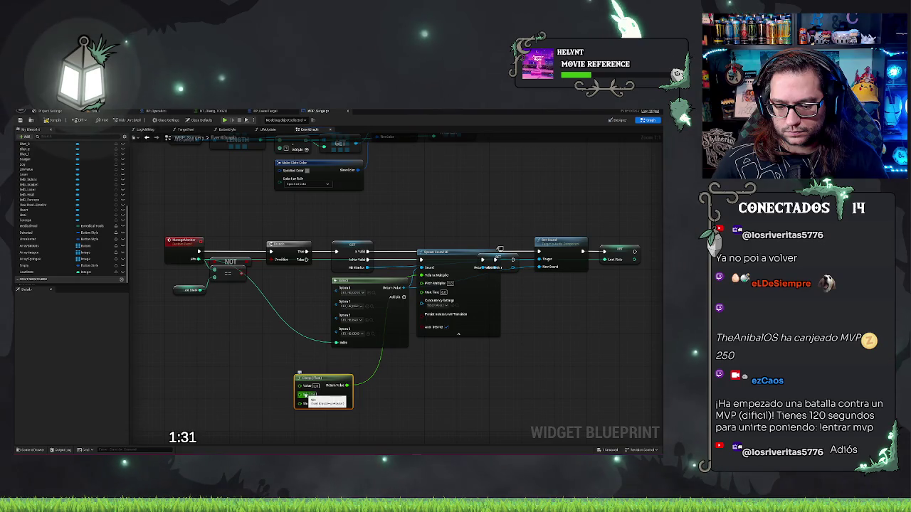
key(Delete)
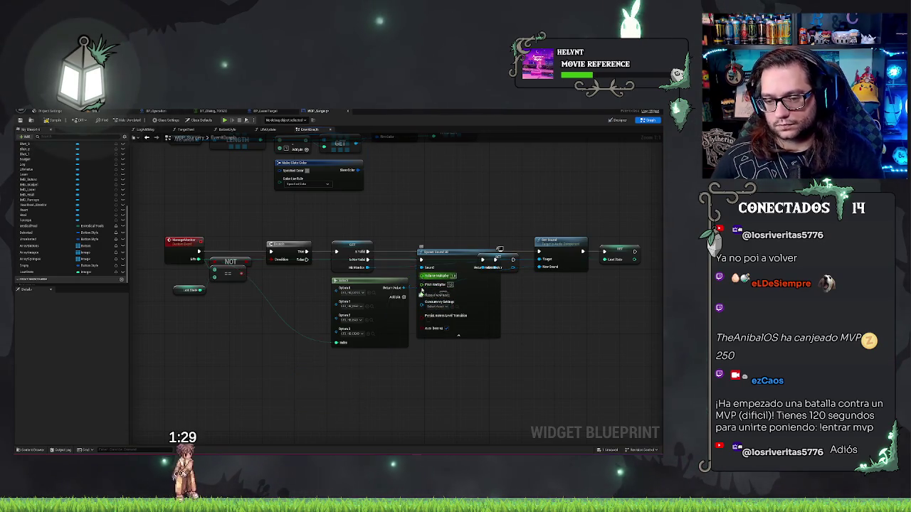
Step: Add a Map Range Clamped node feeding Volume Multiplier and connect Life to its Value
drag(424, 284, 367, 362)
text(clamp)
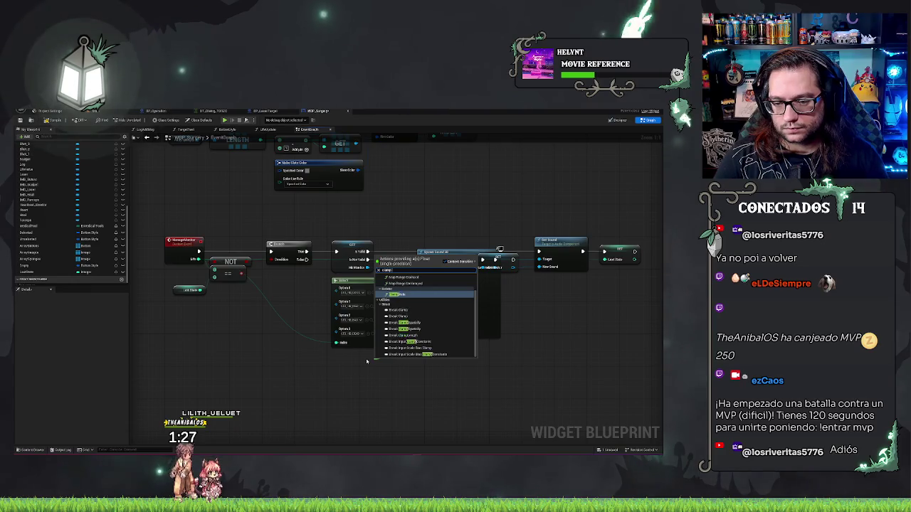
text( ran)
key(Return)
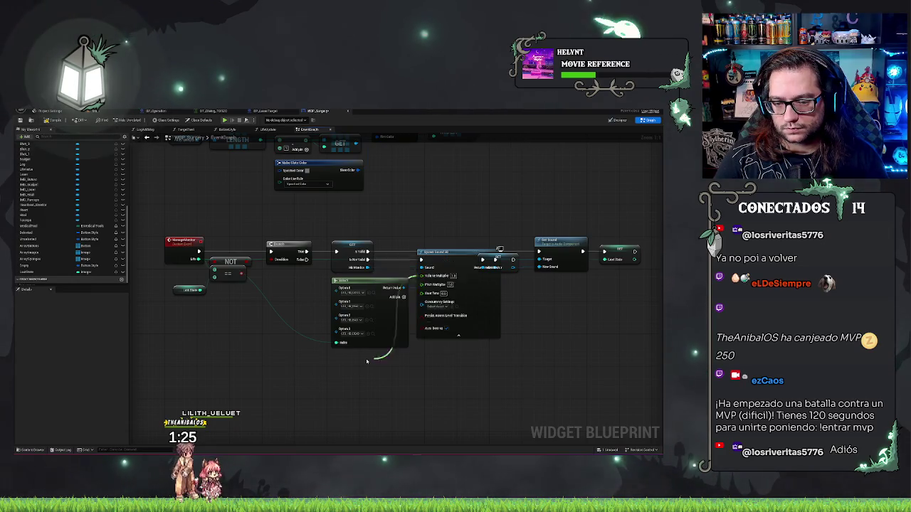
drag(401, 364, 302, 364)
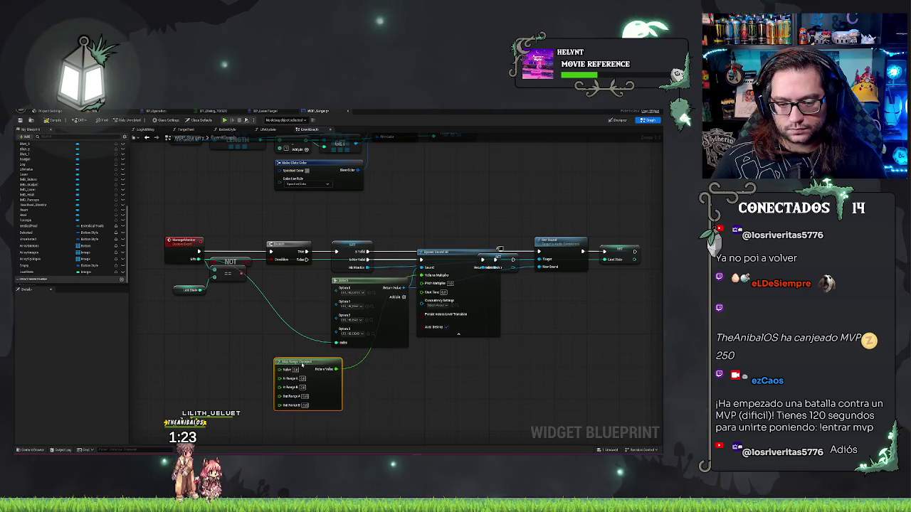
mouse_move(197, 260)
mouse_down()
mouse_move(256, 351)
mouse_move(279, 369)
mouse_up()
Step: Set Out Range B to 1 and reposition the Map Range and int-to-float conversion nodes
drag(236, 301, 250, 370)
click(312, 364)
mouse_move(312, 365)
mouse_down()
mouse_move(303, 361)
mouse_move(315, 368)
mouse_up()
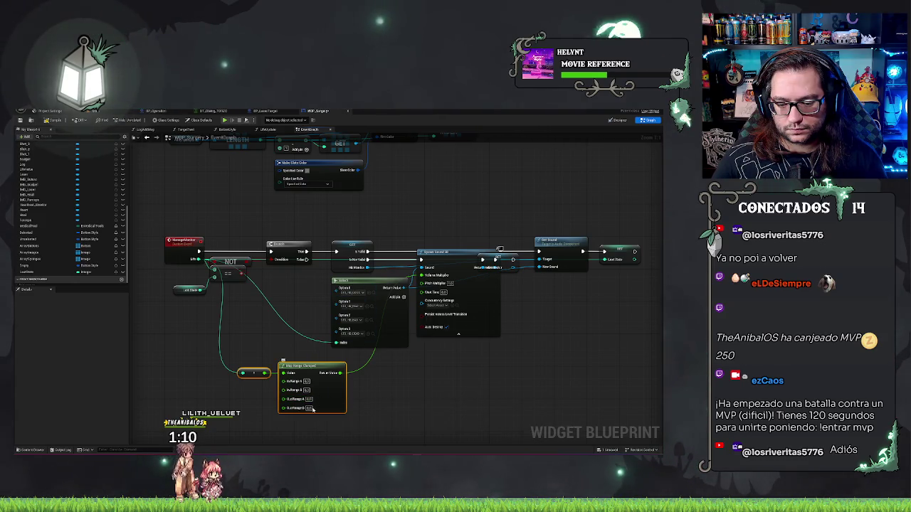
text(1)
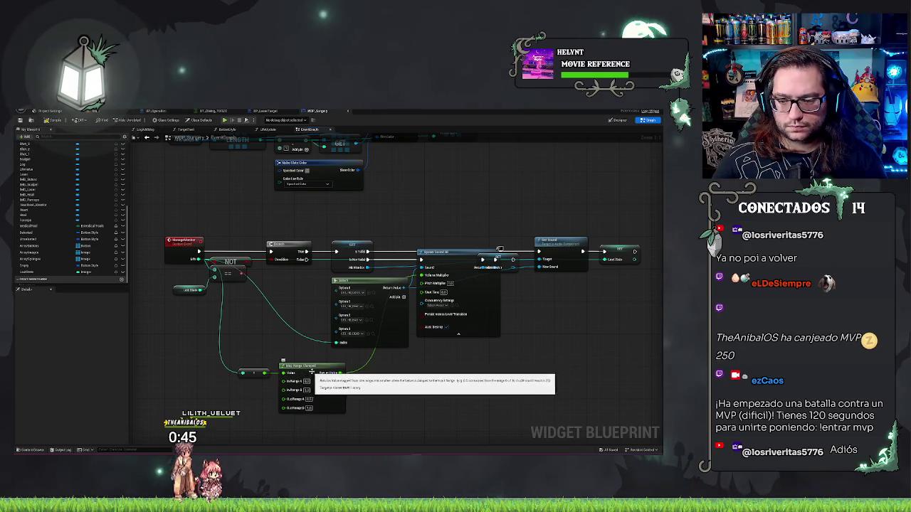
click(253, 373)
mouse_move(313, 365)
mouse_down()
mouse_move(367, 366)
mouse_move(366, 353)
mouse_up()
Step: Collapse Spawn Sound 2D's advanced pins, move Set Sound and SET right, and save the blueprint
drag(465, 358, 430, 359)
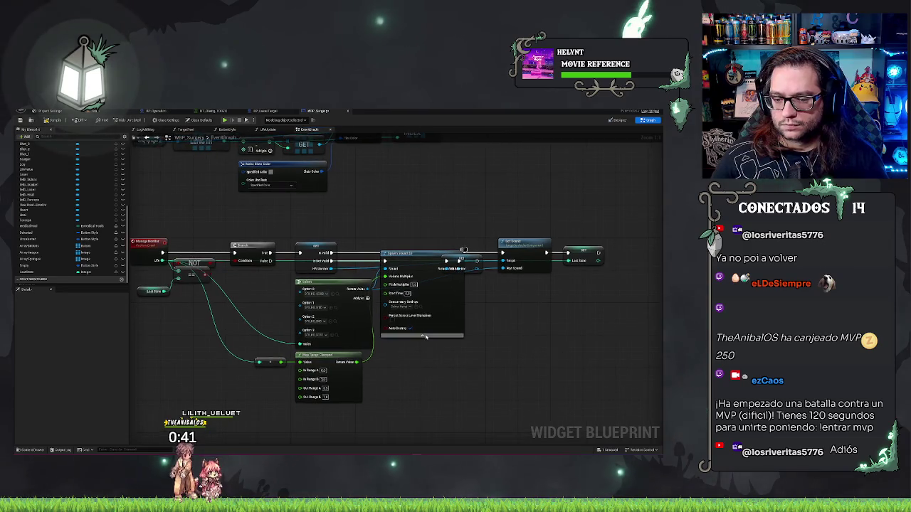
click(423, 335)
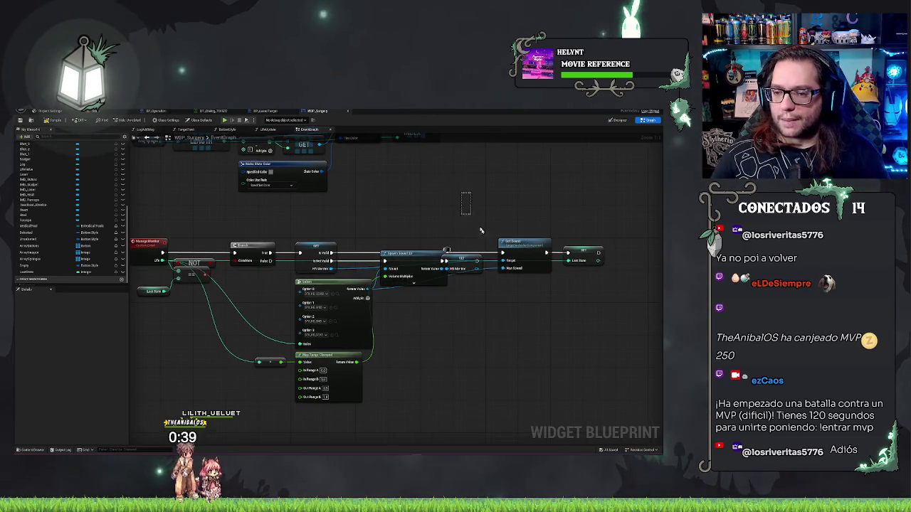
drag(481, 231, 607, 326)
drag(523, 243, 597, 237)
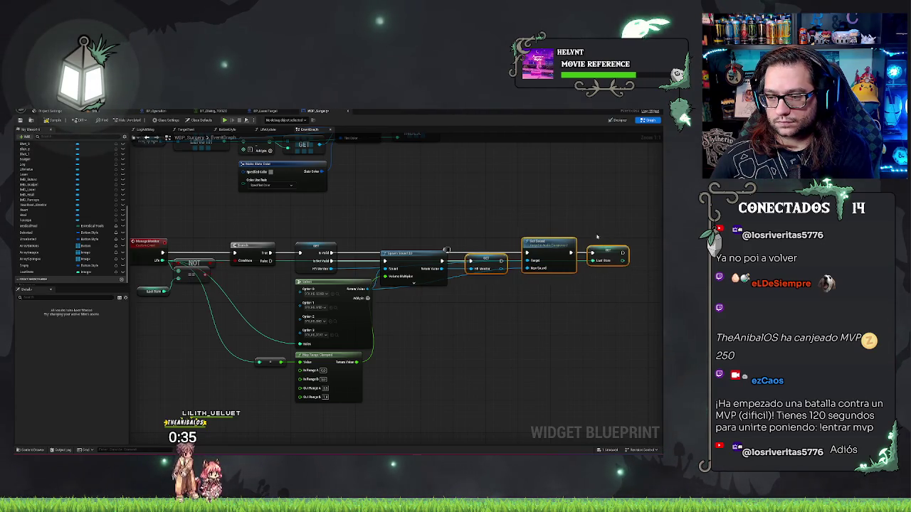
click(647, 282)
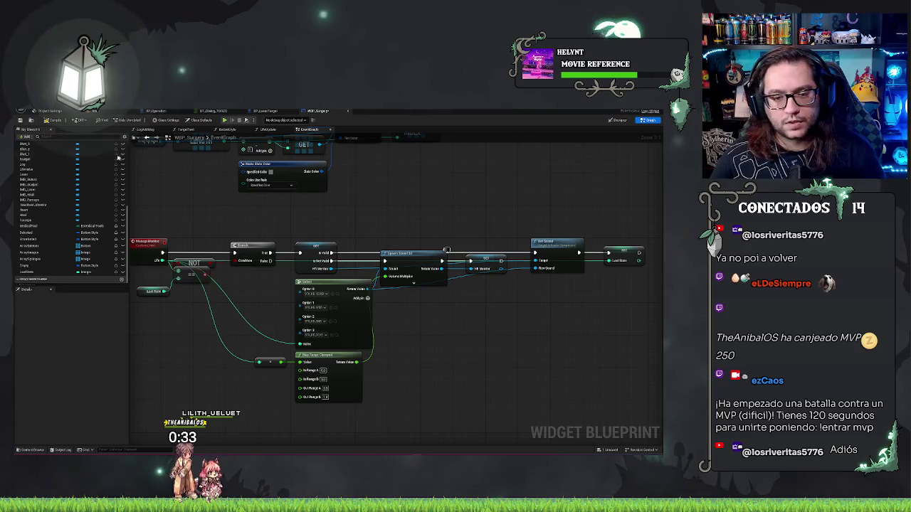
key(ctrl+s)
Step: Check the comparison node under NOT, then return to the level editor viewport
mouse_move(163, 281)
mouse_down()
mouse_move(231, 283)
mouse_move(217, 299)
mouse_up()
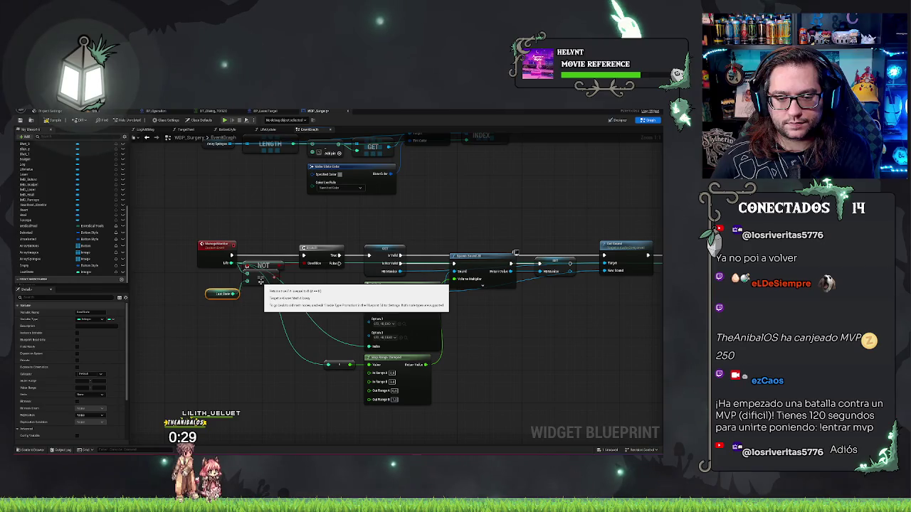
click(261, 281)
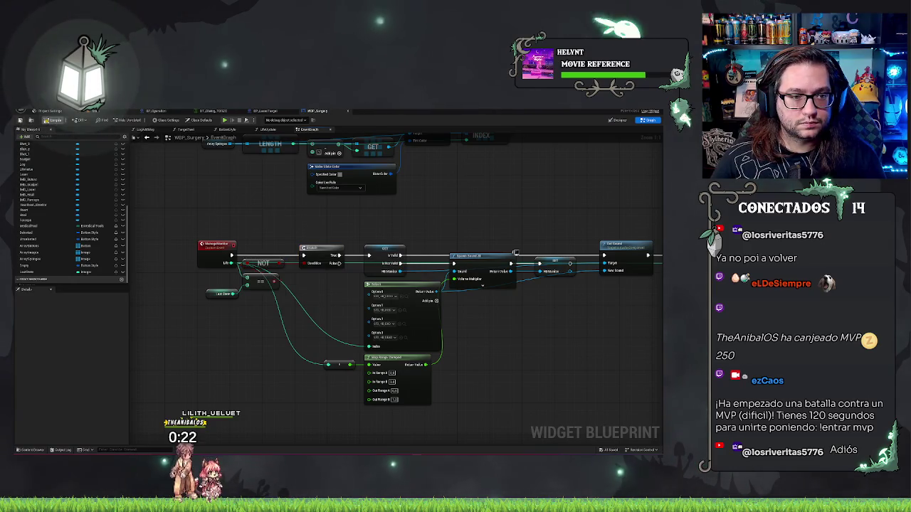
click(50, 111)
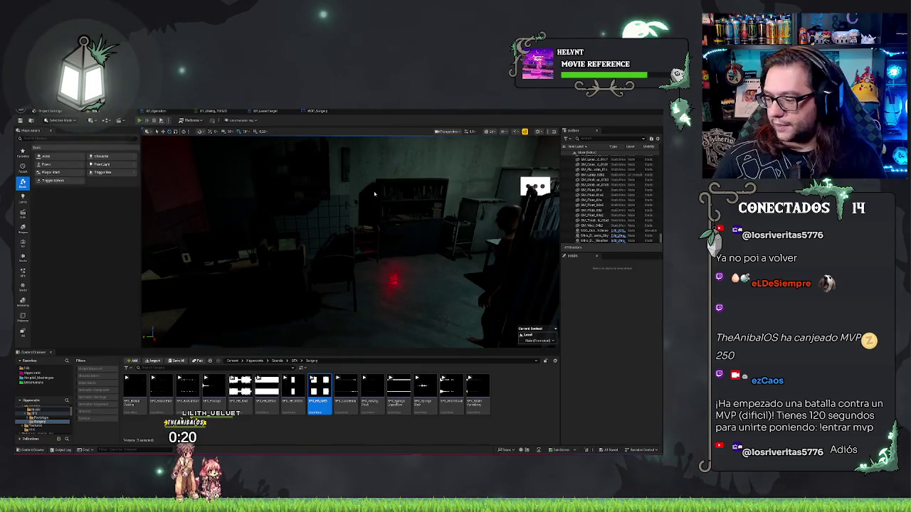
Step: Play the level in the editor with Alt+P and advance the patient dialogue to the surgery
key(alt+p)
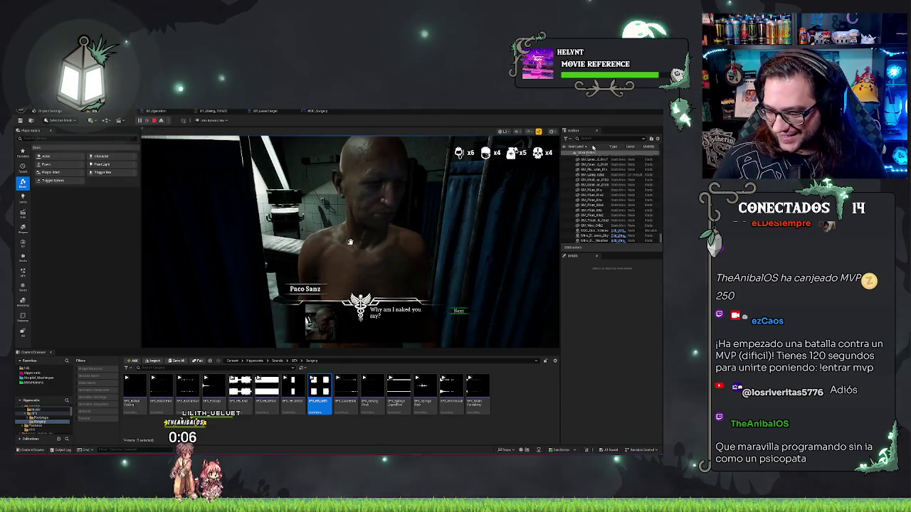
click(458, 312)
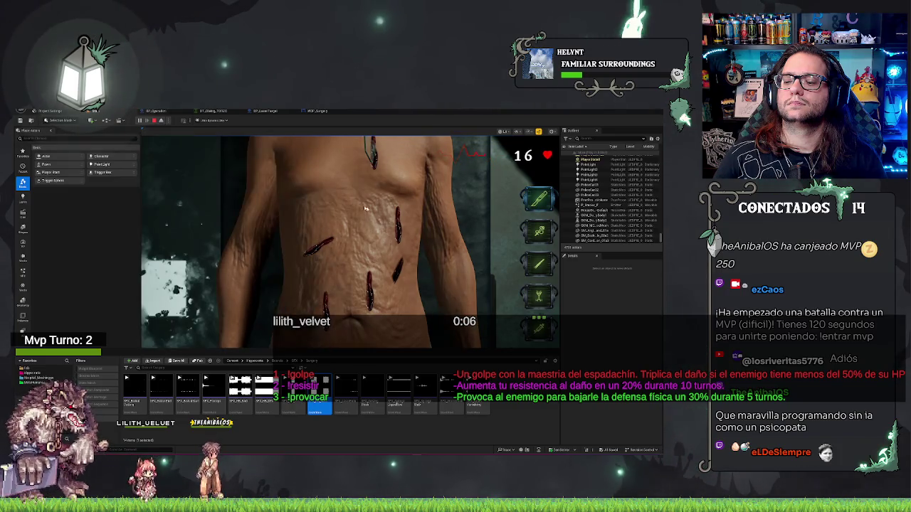
Step: Operate on the patient's chest and abdomen with the surgical tools, then stop play and reopen WBP_Surgery
click(541, 235)
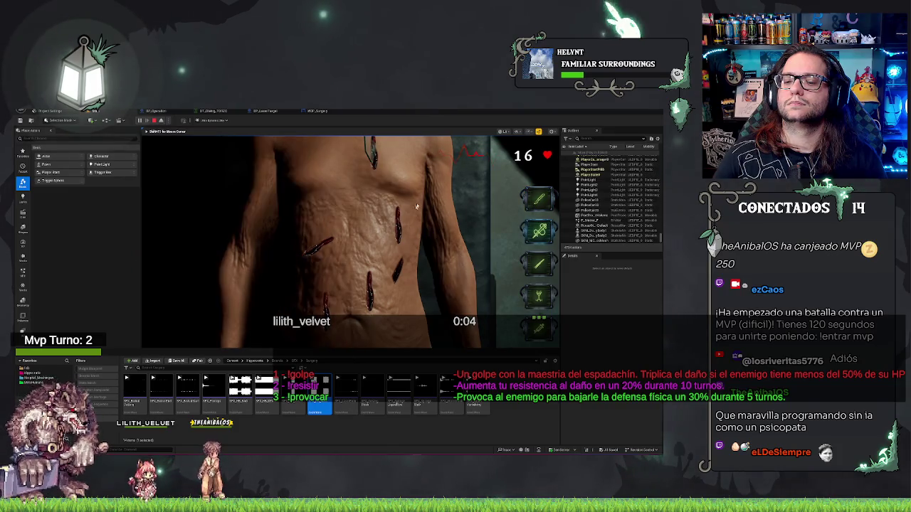
click(496, 248)
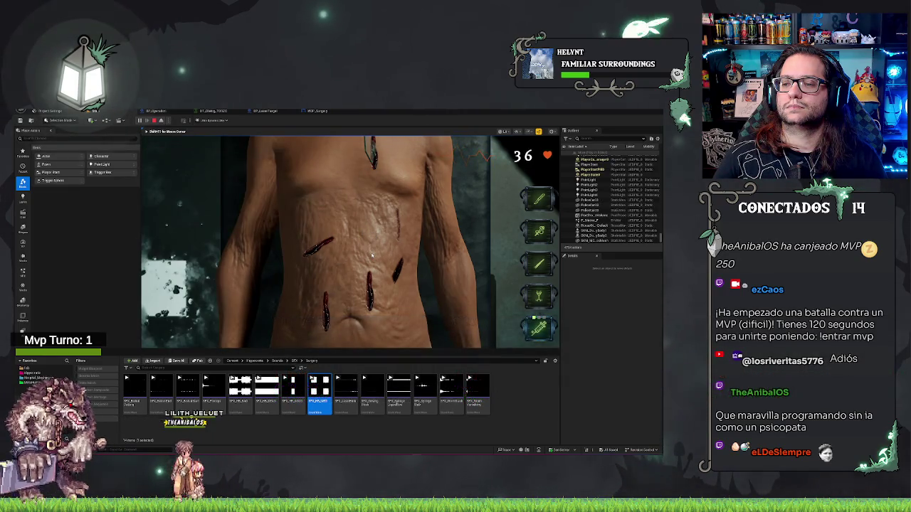
click(377, 255)
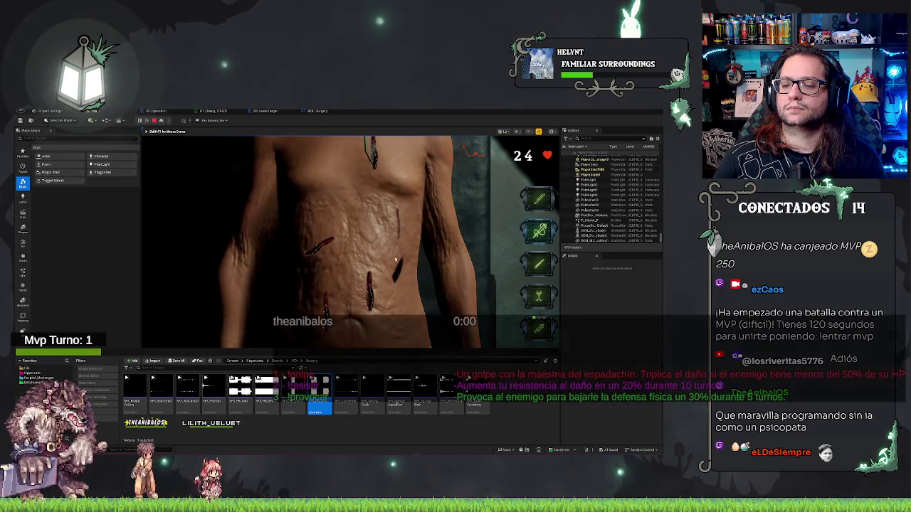
click(306, 250)
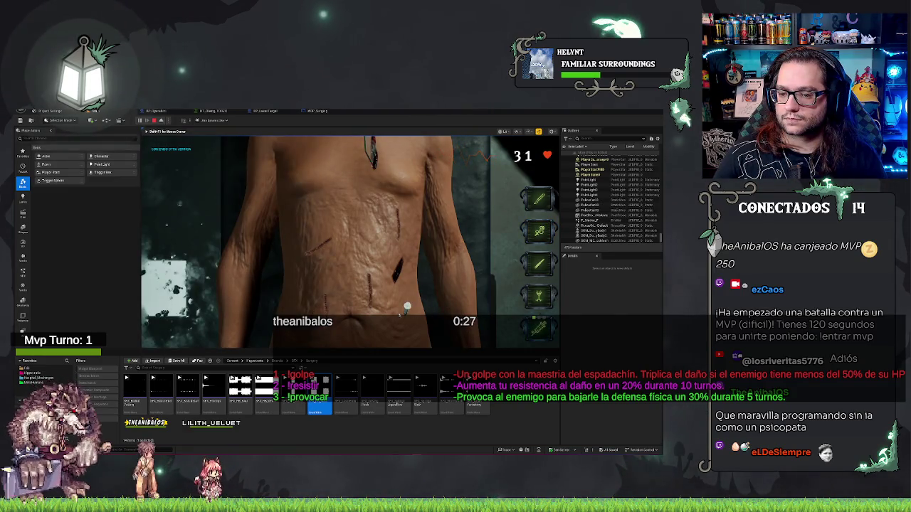
click(539, 232)
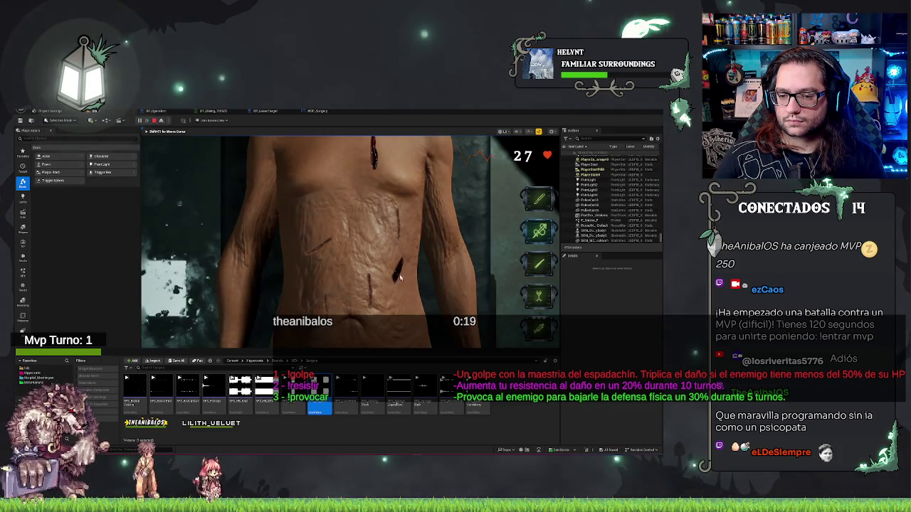
click(371, 135)
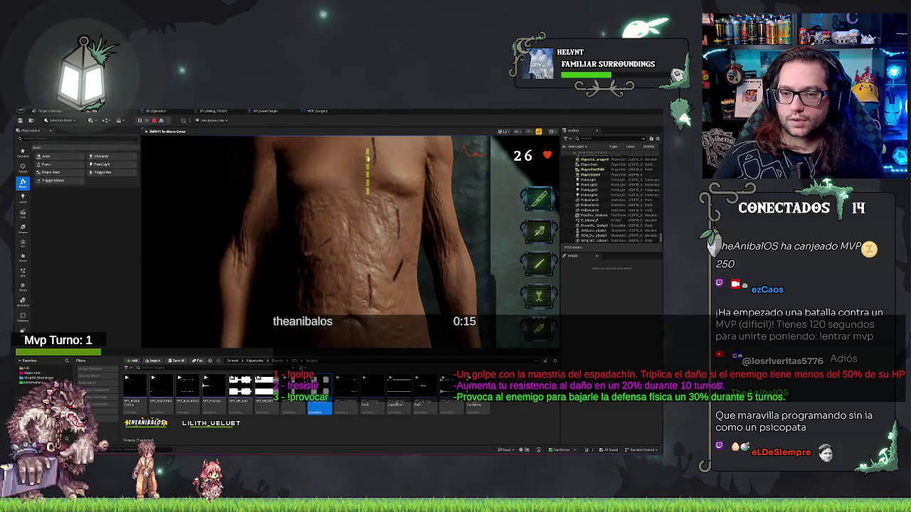
click(368, 198)
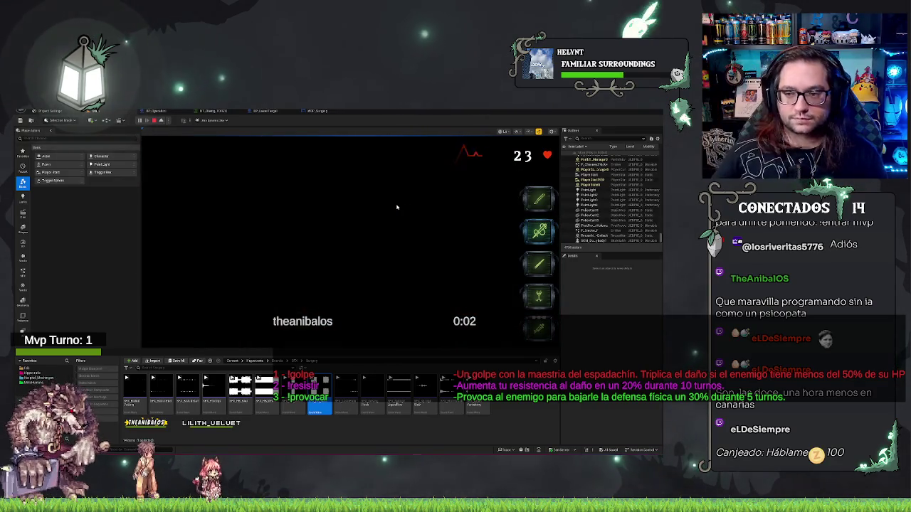
key(Escape)
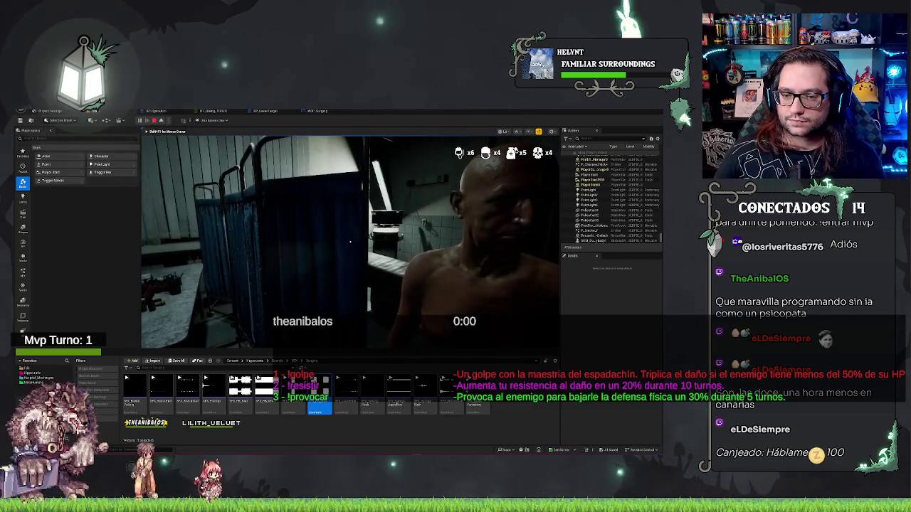
click(325, 112)
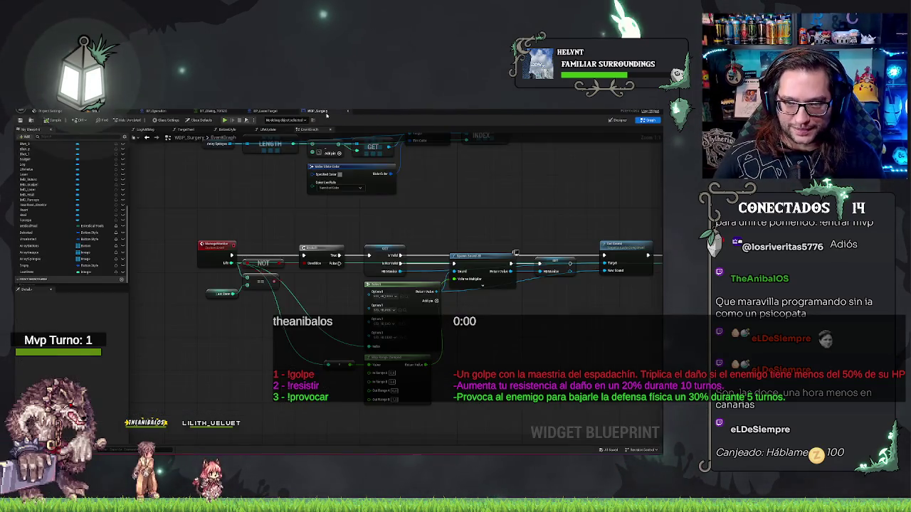
scroll(491, 235, down, 2)
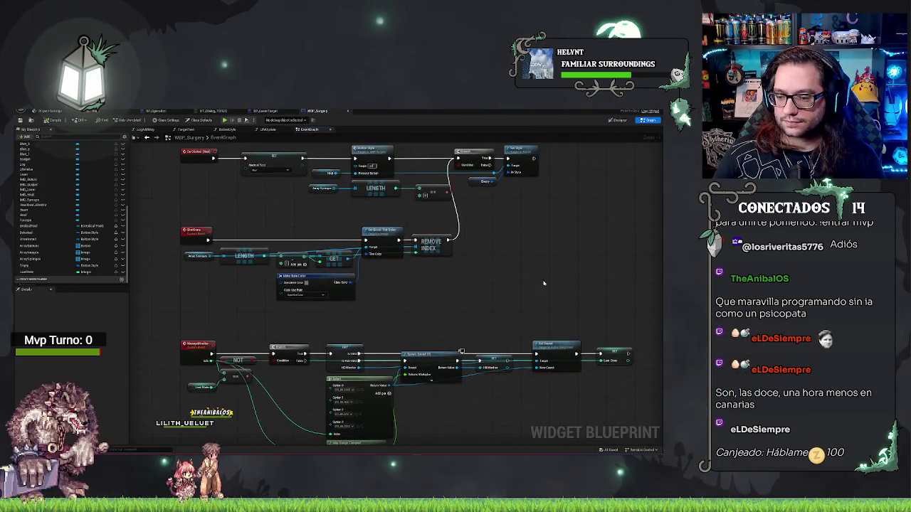
mouse_move(543, 283)
mouse_down()
mouse_move(477, 258)
mouse_move(518, 198)
mouse_up()
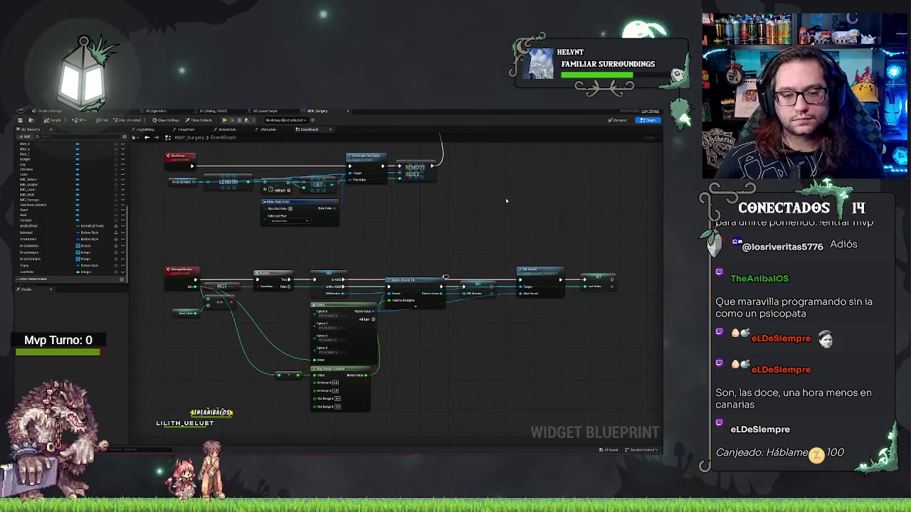
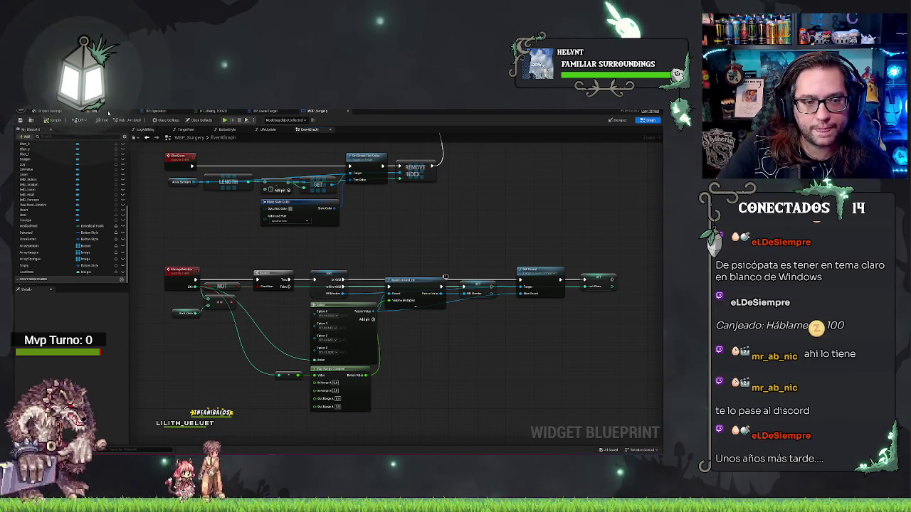
Step: Search the action list for 'destruct' and place an Event Destruct node below the construct chain
click(106, 112)
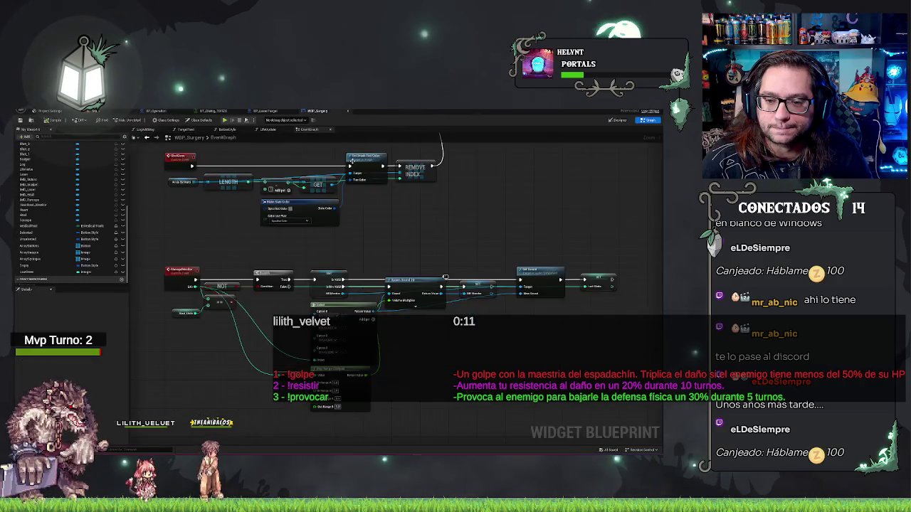
scroll(438, 185, down, 4)
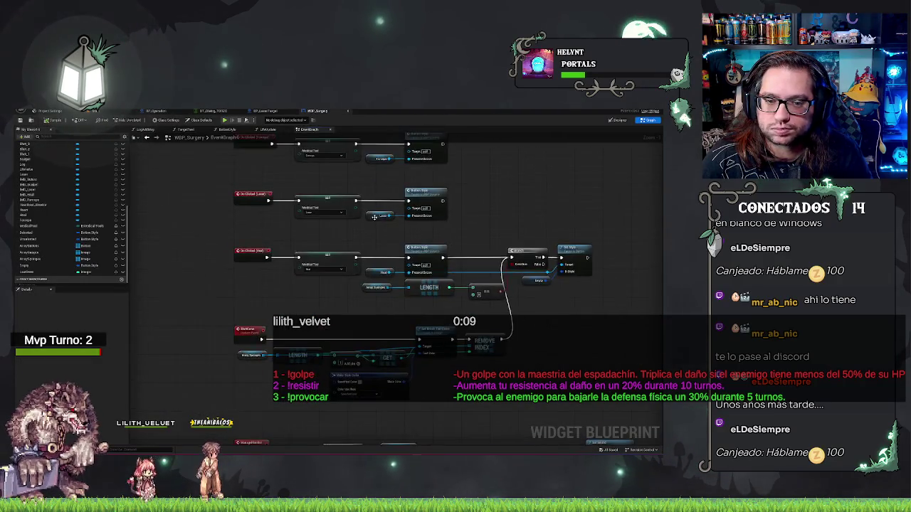
scroll(349, 296, up, 3)
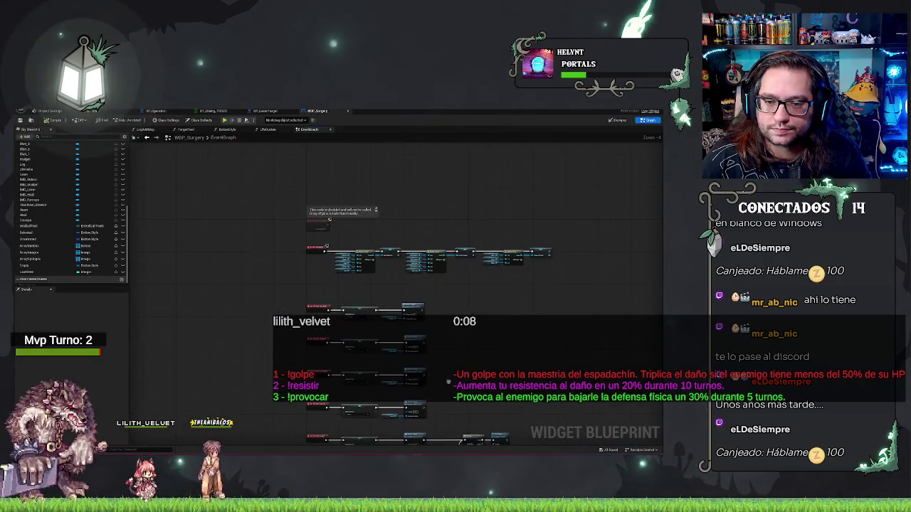
right_click(271, 261)
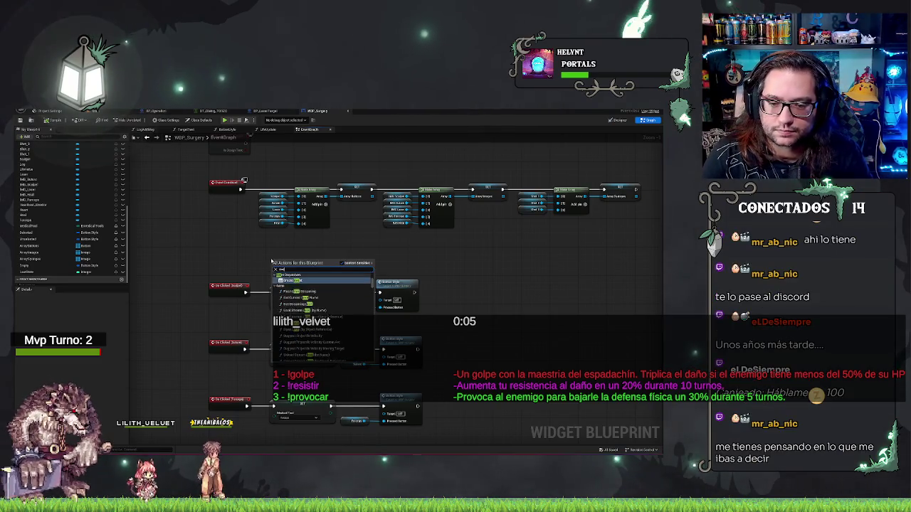
scroll(344, 316, down, 5)
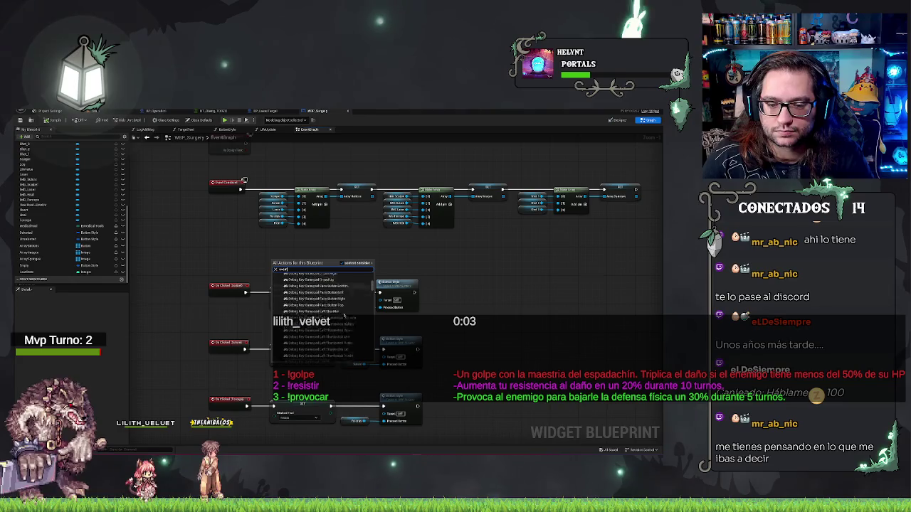
scroll(345, 317, down, 6)
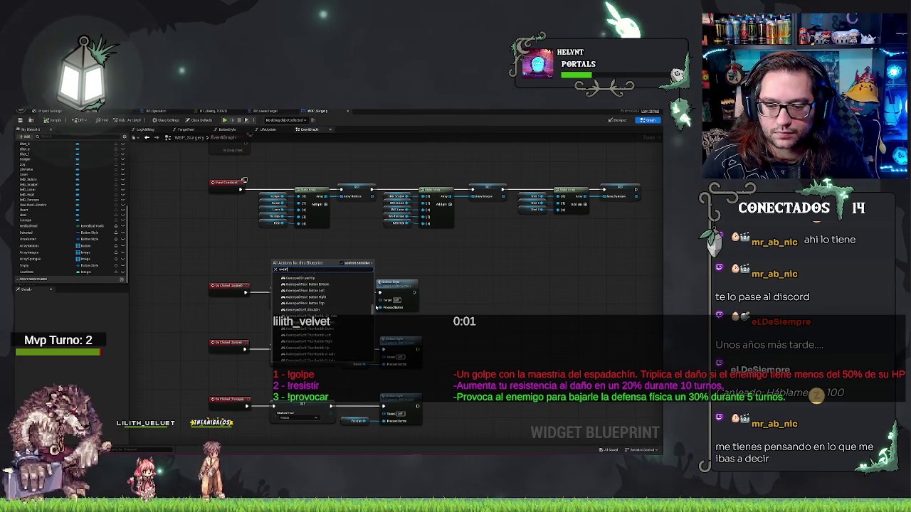
scroll(376, 307, down, 10)
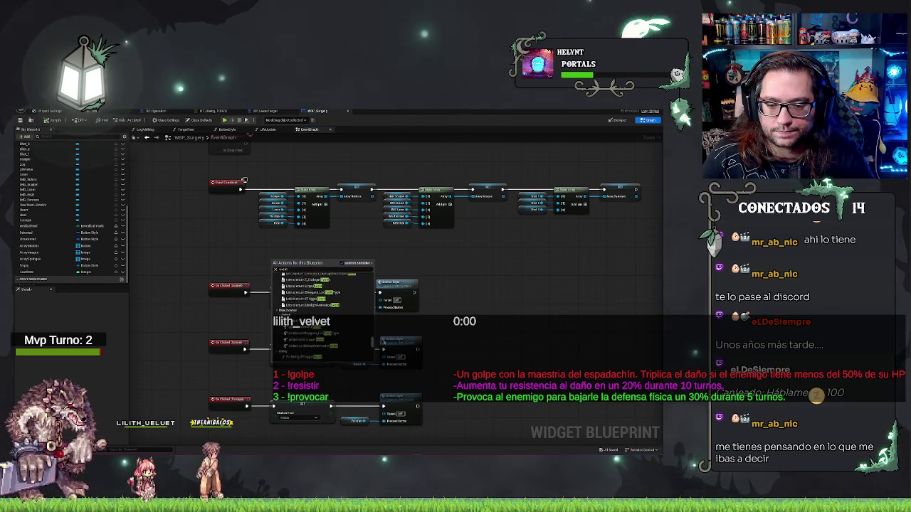
scroll(373, 342, down, 10)
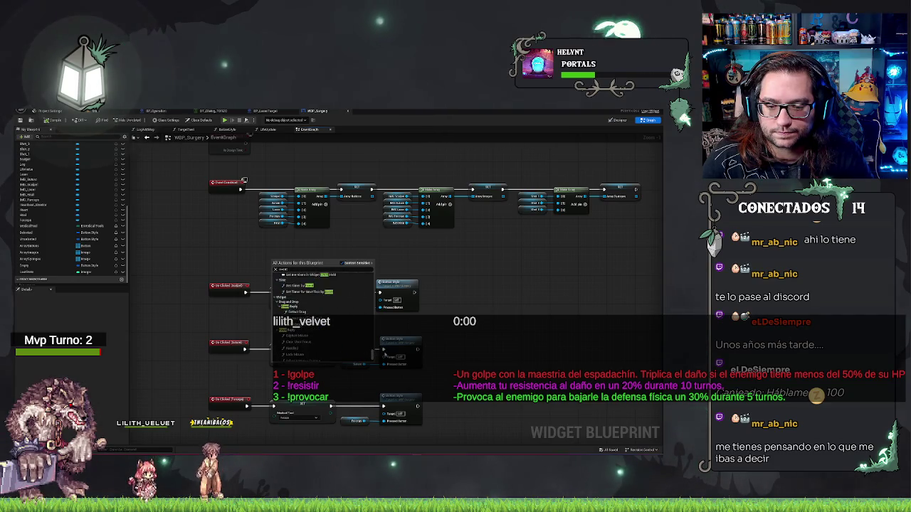
scroll(323, 314, up, 2)
scroll(324, 313, up, 15)
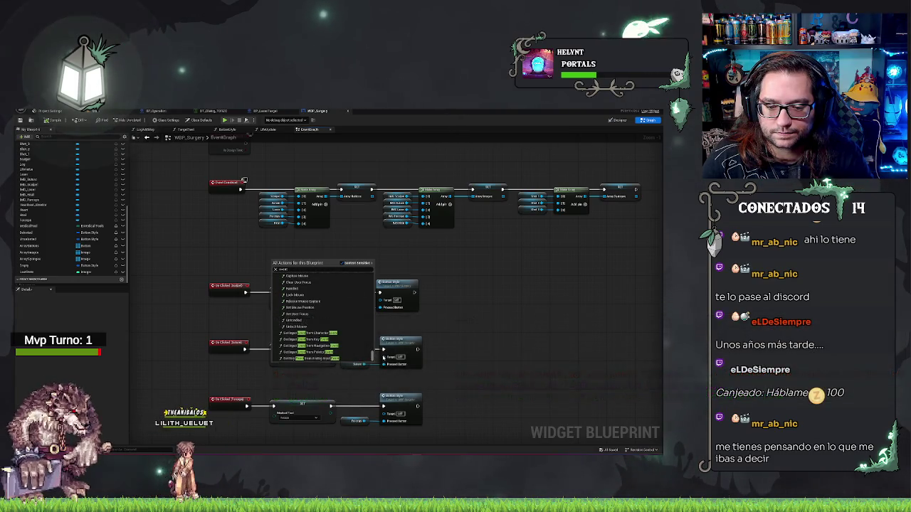
click(283, 269)
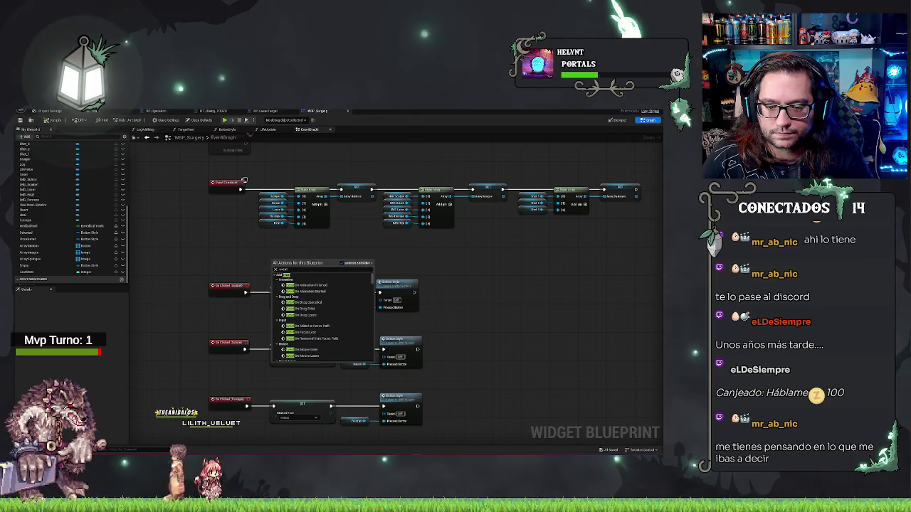
text(destruct)
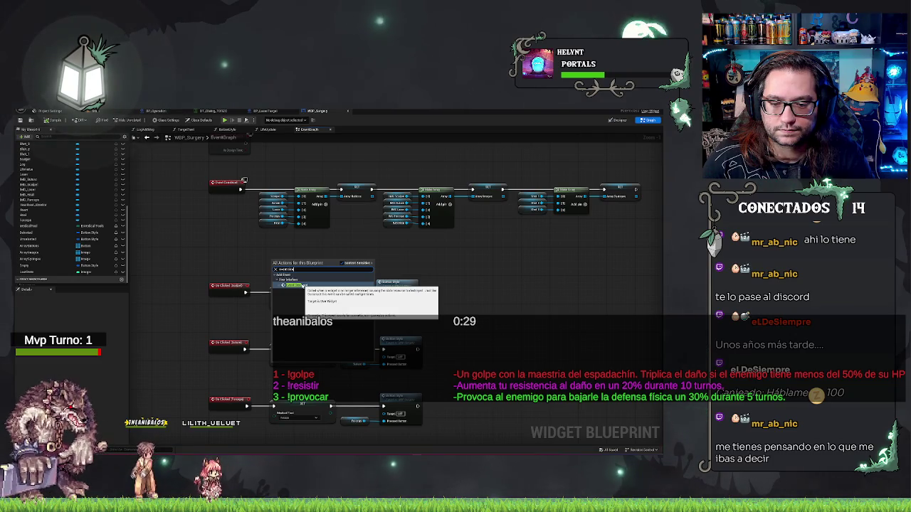
click(303, 285)
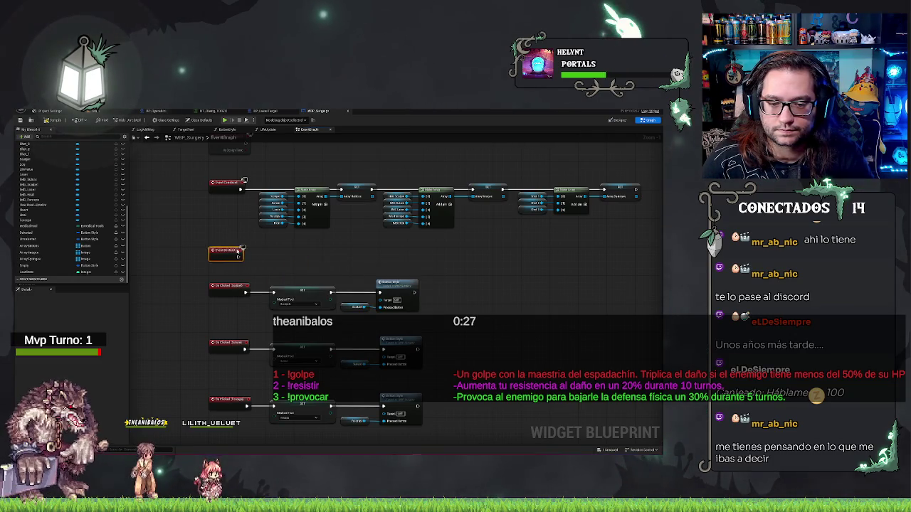
Step: Place an HB_Monitor getter beside Event Destruct and convert it to a Validated Get
drag(238, 254, 238, 249)
scroll(356, 284, down, 5)
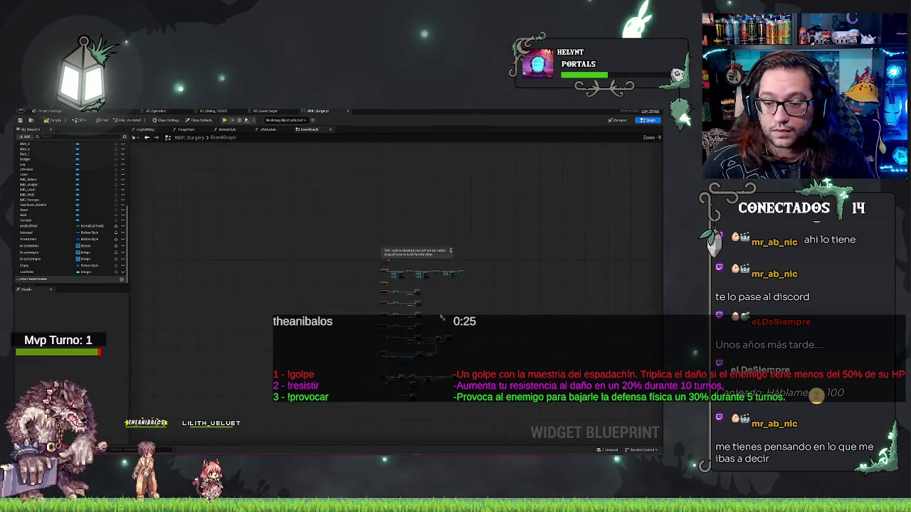
scroll(458, 311, up, 3)
scroll(377, 361, up, 2)
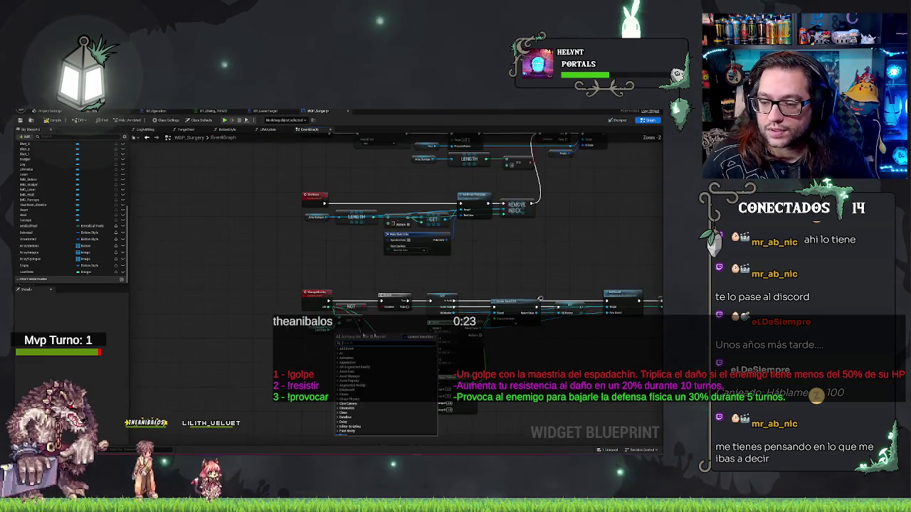
drag(498, 282, 291, 236)
scroll(291, 236, up, 1)
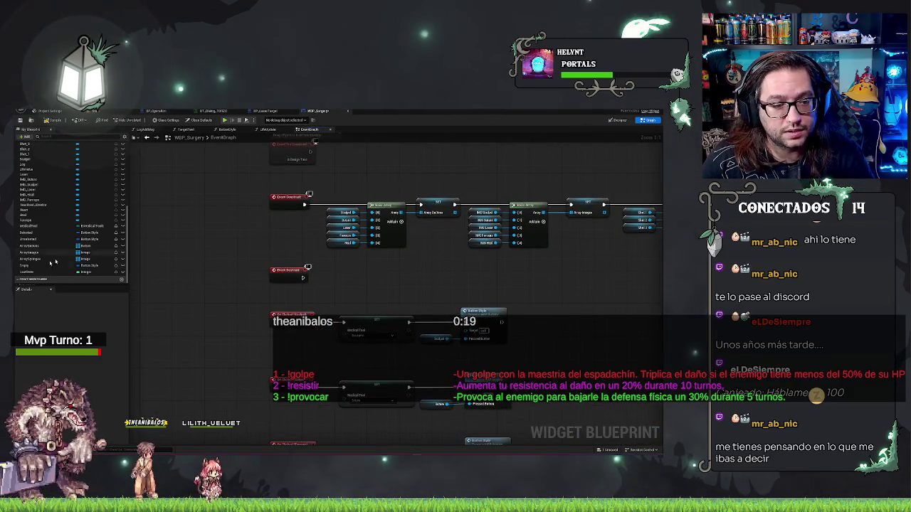
scroll(55, 248, up, 5)
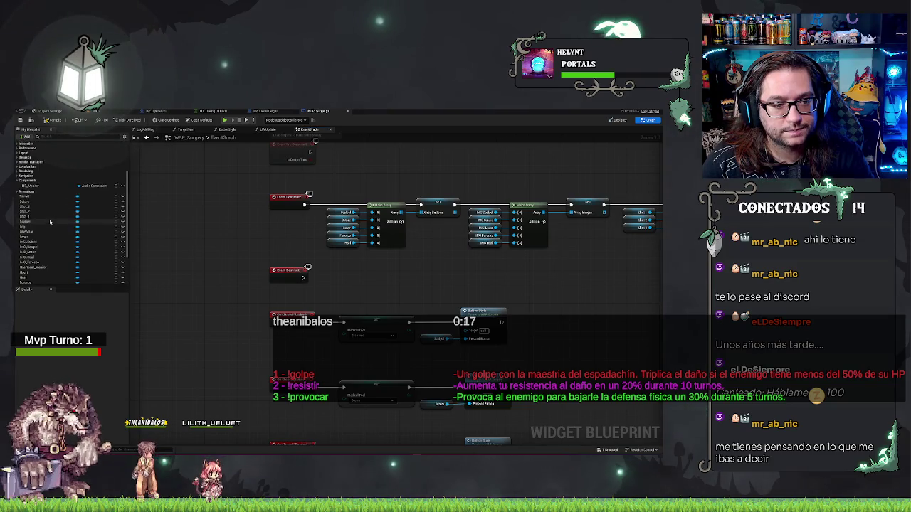
click(32, 185)
drag(347, 295, 315, 286)
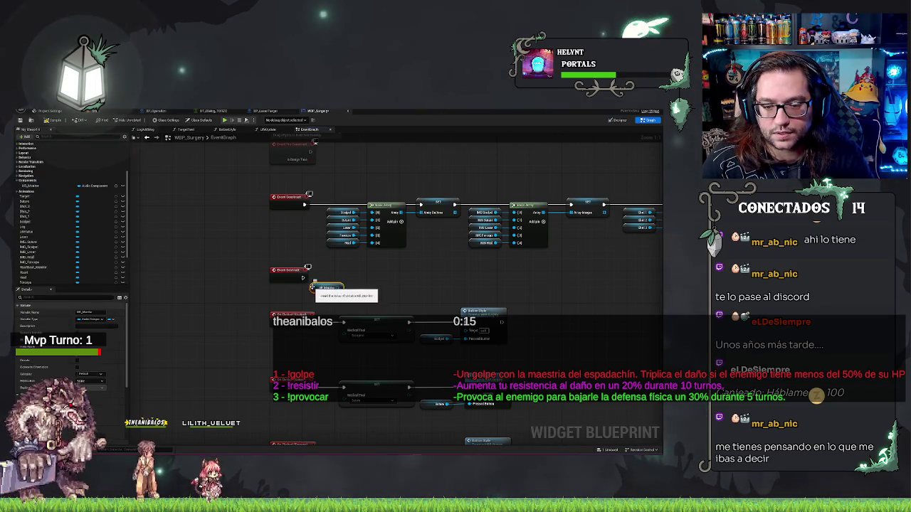
click(326, 291)
right_click(317, 288)
click(336, 403)
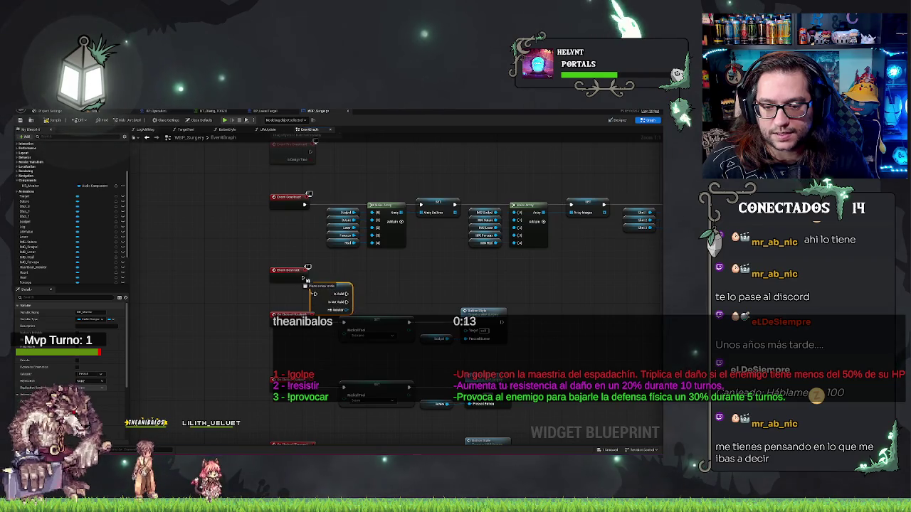
Step: Add a Fade Out node for the HB_Monitor audio component after the validity check
mouse_move(321, 269)
mouse_down()
mouse_move(396, 301)
mouse_move(386, 287)
mouse_up()
text(set)
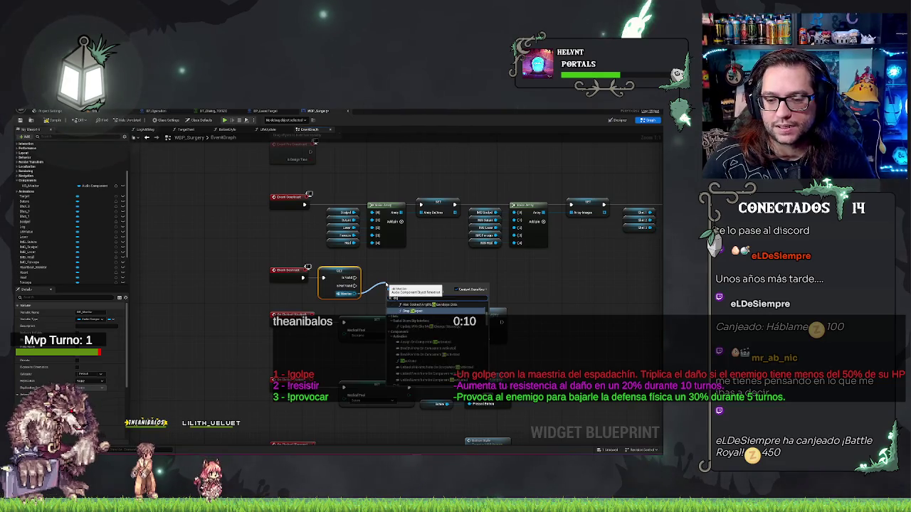
text(comp)
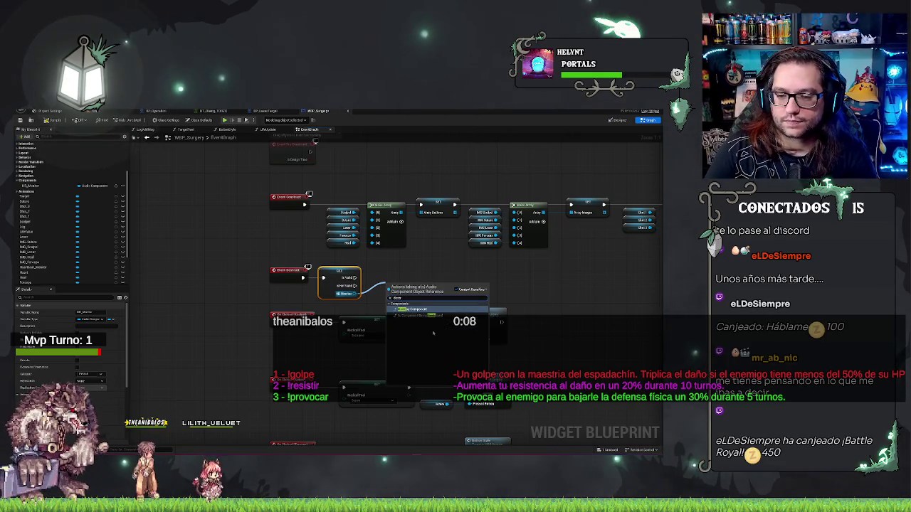
key(BackSpace)
key(BackSpace)
key(BackSpace)
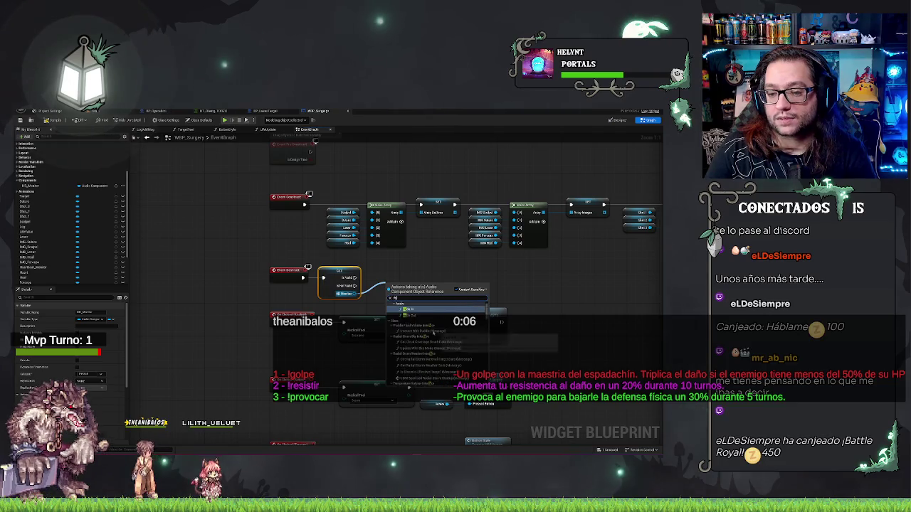
text(aud)
click(433, 332)
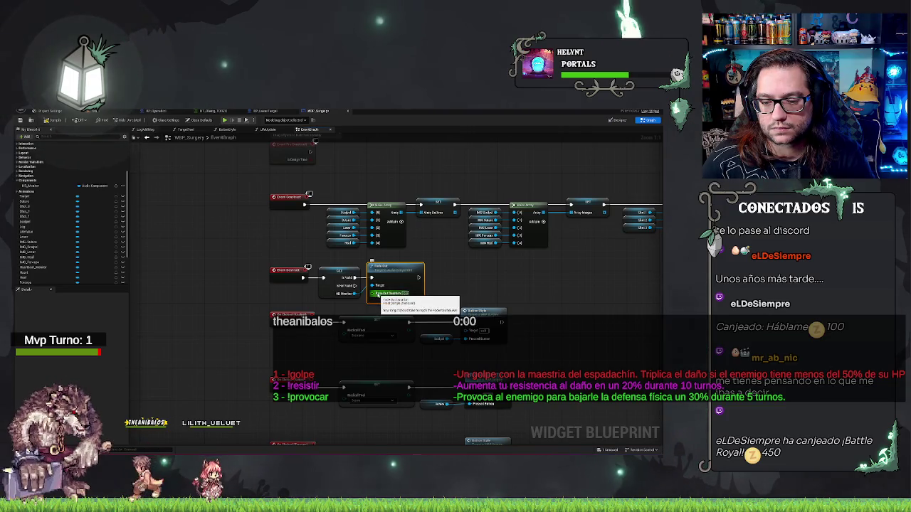
click(396, 299)
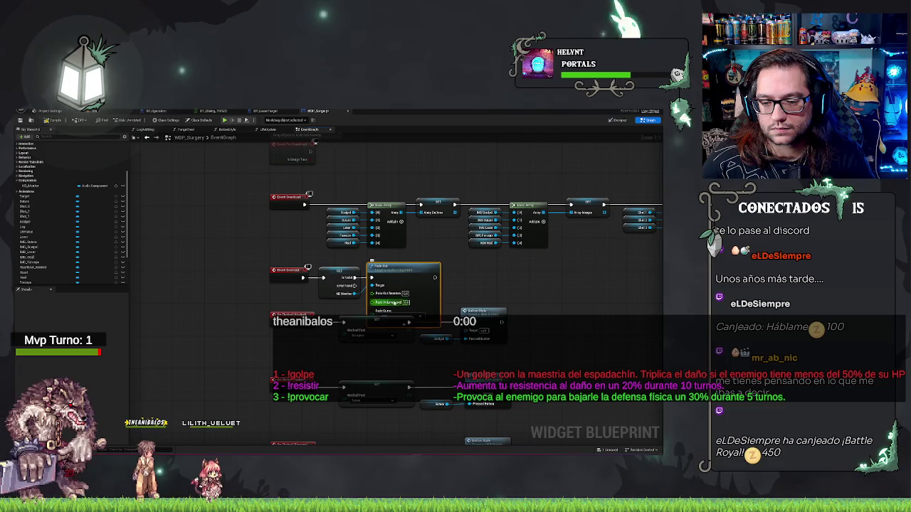
click(403, 316)
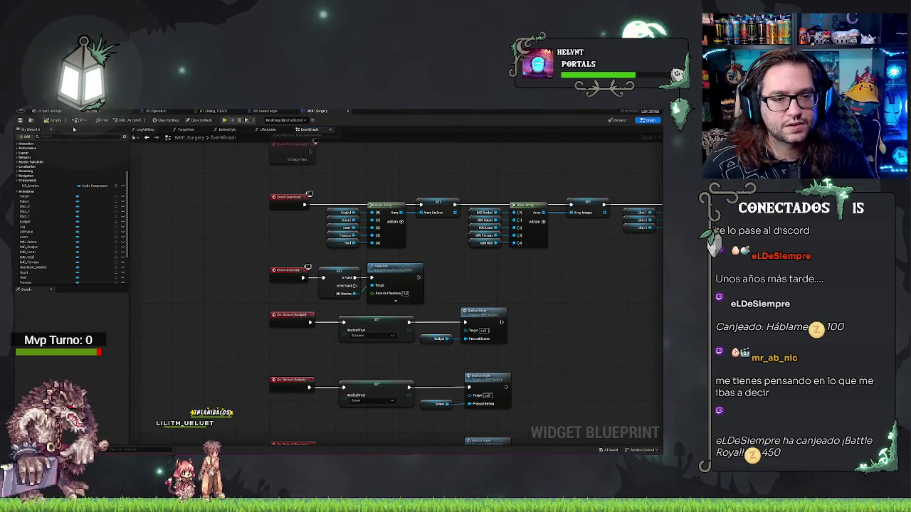
drag(465, 281, 424, 273)
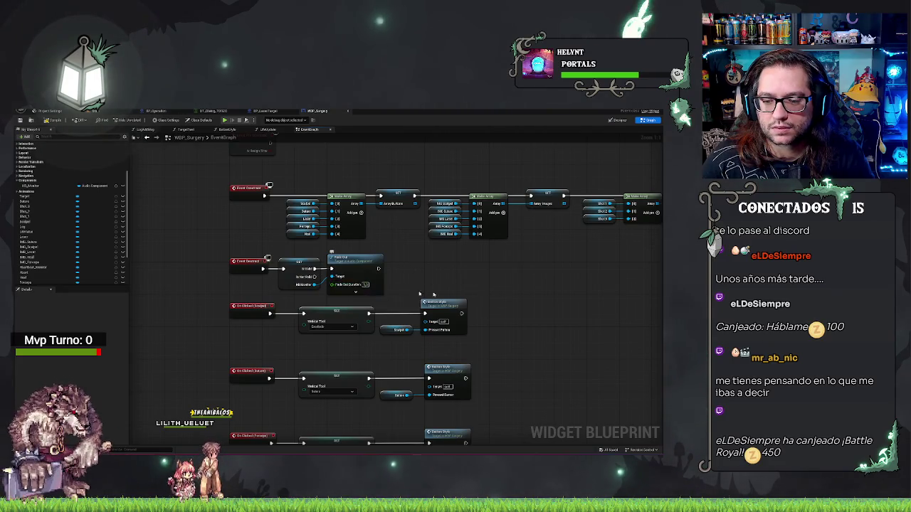
Step: Expand Spawn Sound 2D's advanced options, such as Auto Destroy, and start a new node after Fade Out
scroll(420, 293, down, 5)
scroll(467, 287, up, 6)
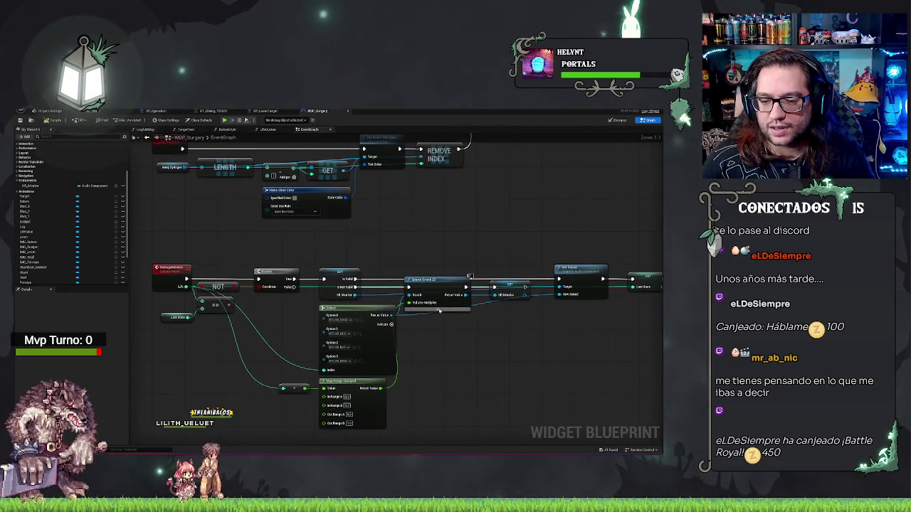
click(439, 310)
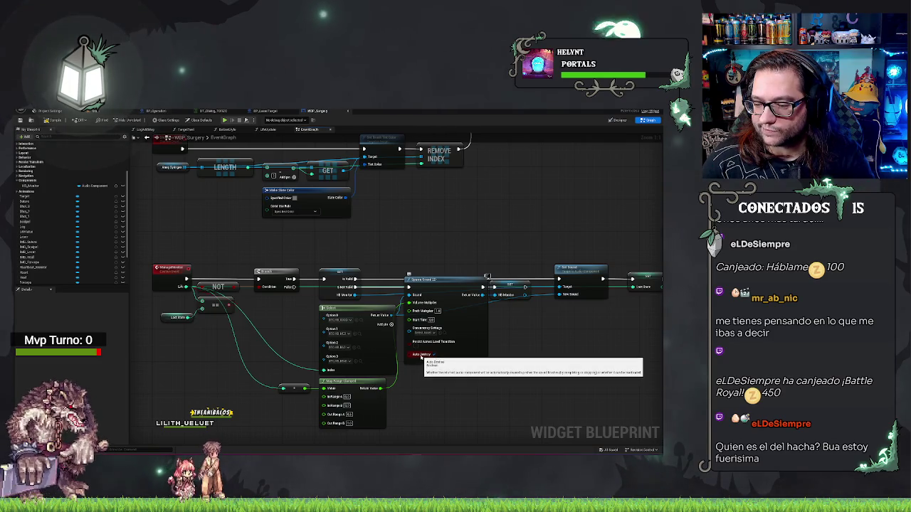
scroll(432, 340, down, 5)
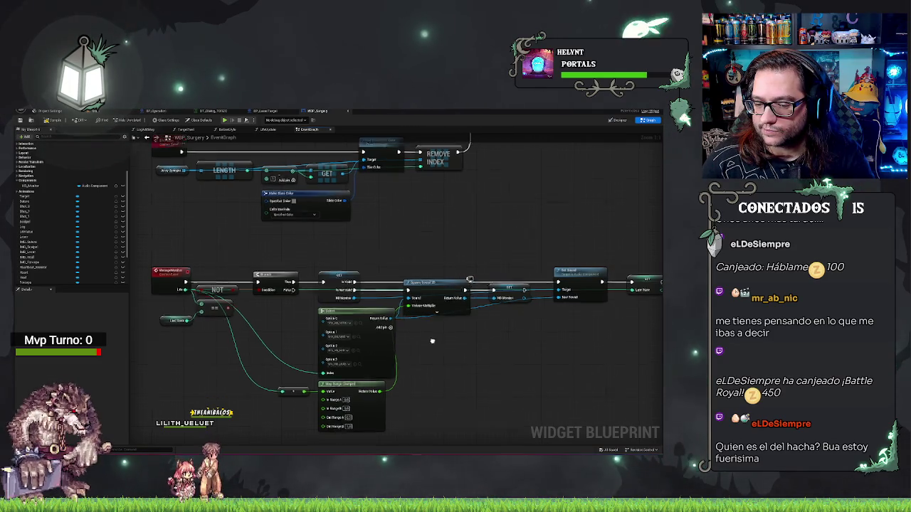
scroll(380, 303, up, 5)
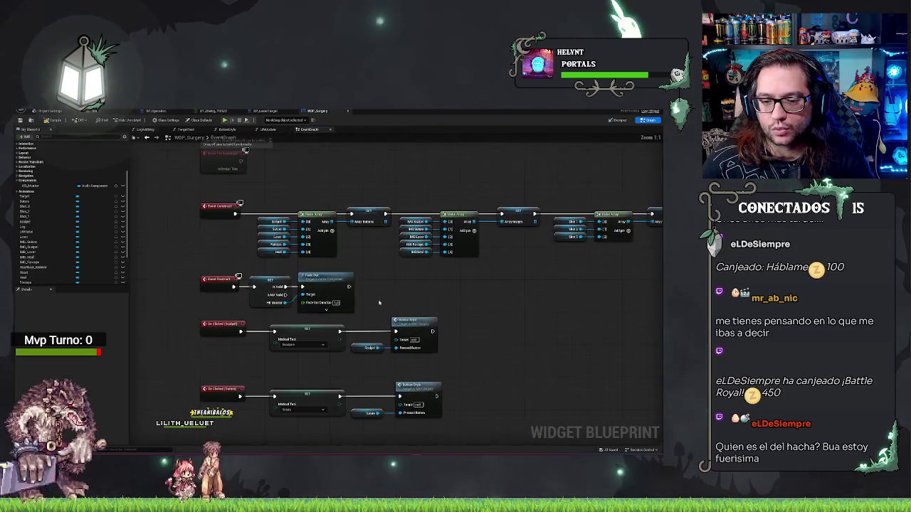
drag(349, 286, 364, 282)
Step: Add a Delay after Fade Out and a Destroy Component node for the audio component
text(delay)
key(Return)
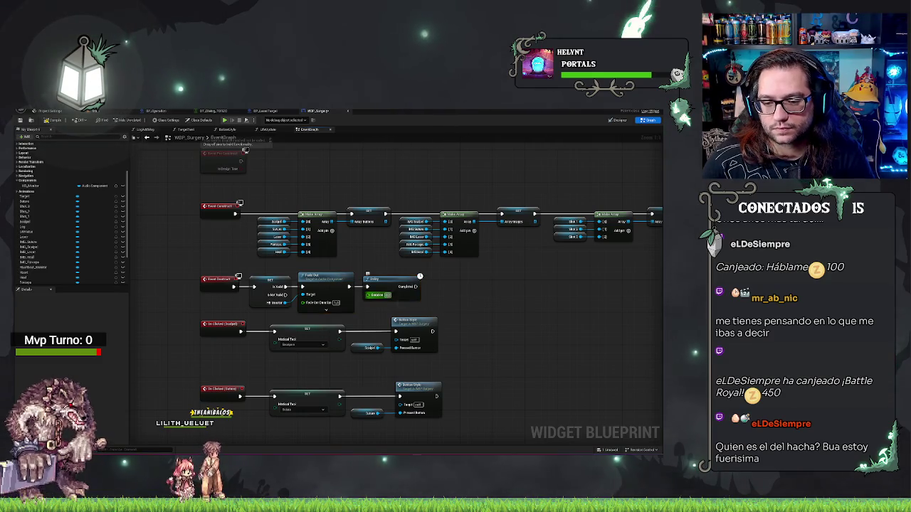
mouse_move(284, 303)
mouse_down()
mouse_move(431, 304)
mouse_move(458, 298)
mouse_move(458, 284)
mouse_up()
text(dest)
key(Return)
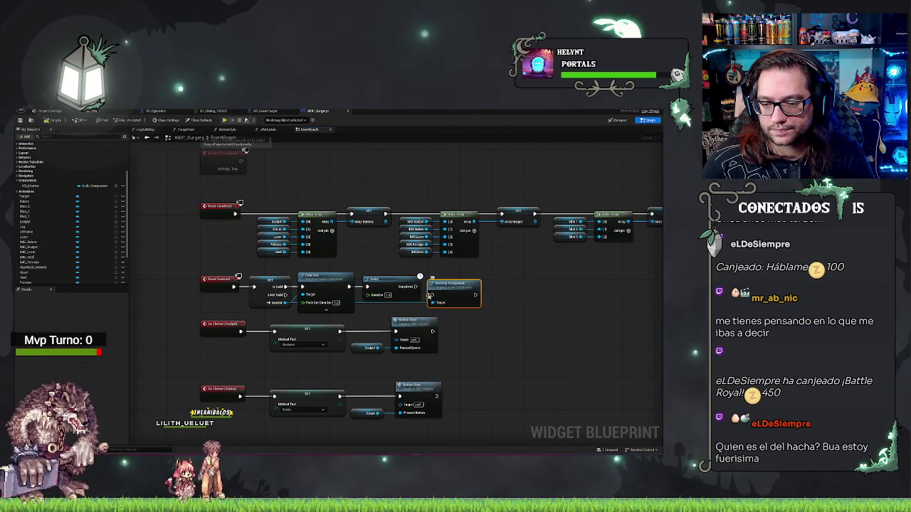
Step: Line up the Destroy Component node with the Delay node
ctrl+click(406, 284)
key(q)
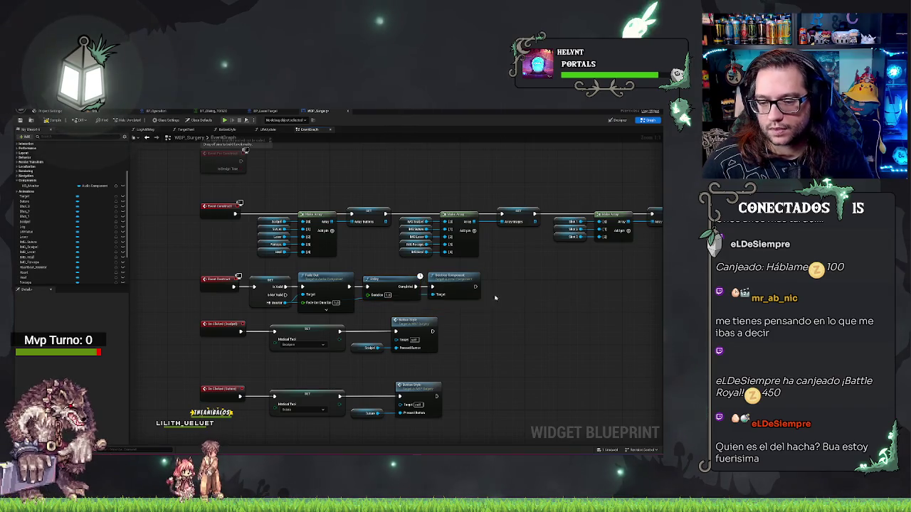
click(448, 286)
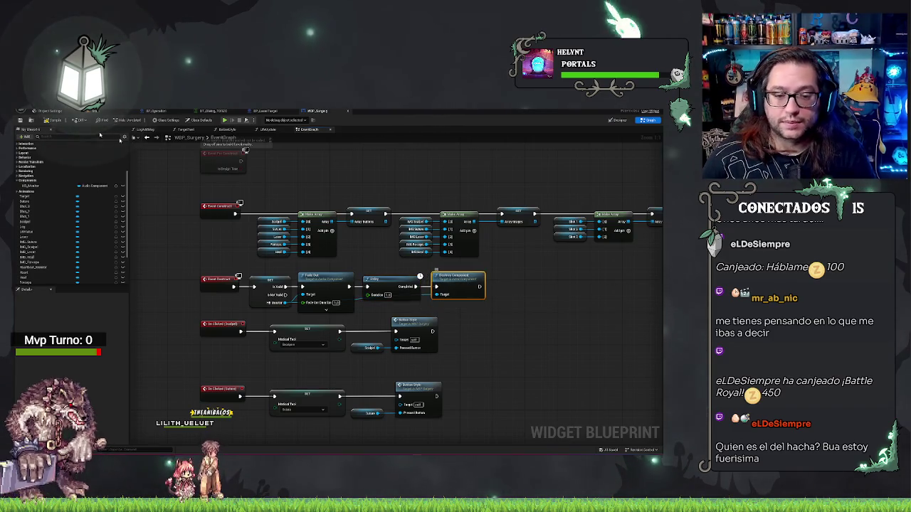
click(50, 111)
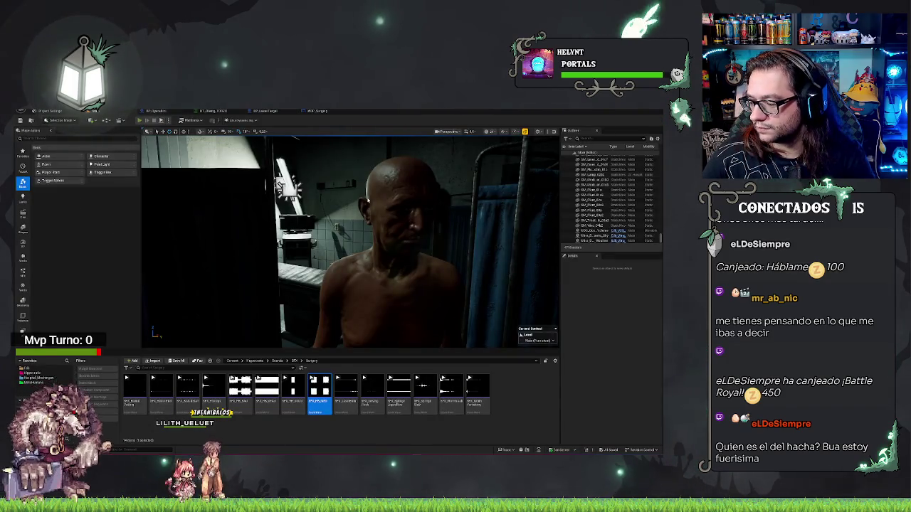
Step: Play-test the surgery level using the scalpel as the tool, then stop the session
click(140, 121)
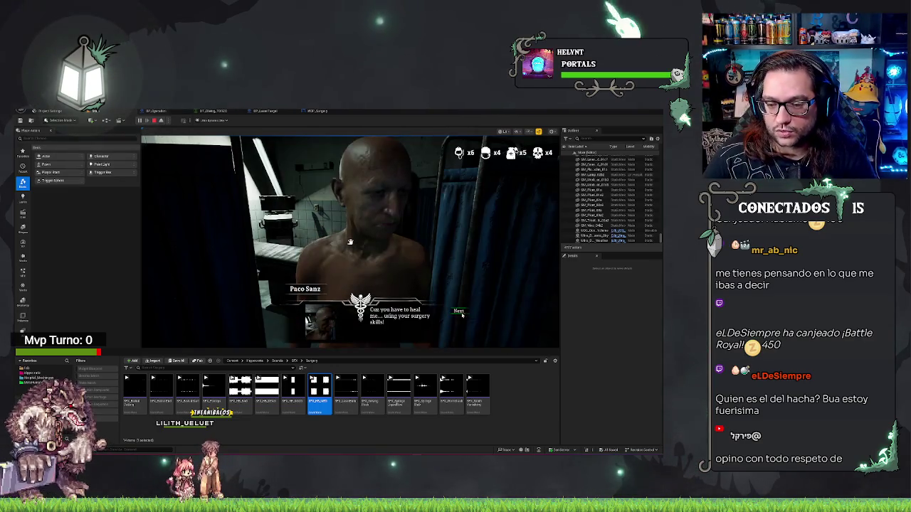
click(458, 321)
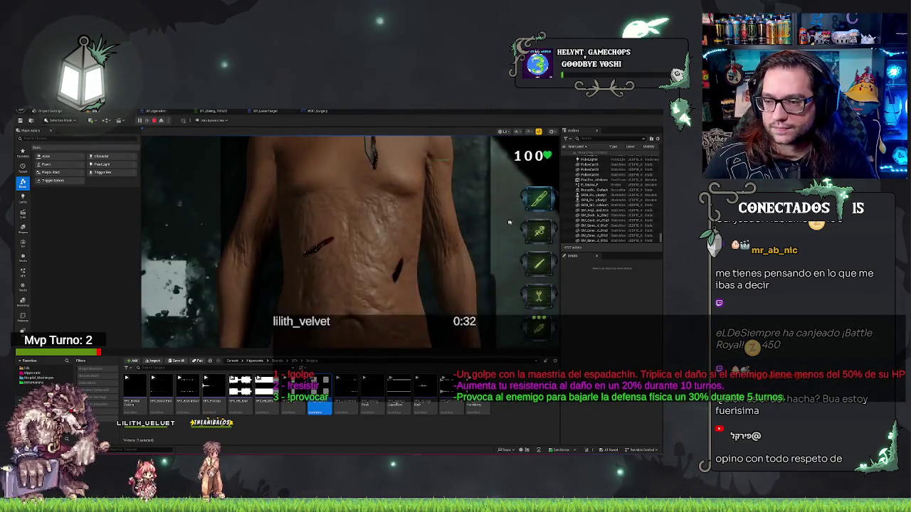
click(541, 204)
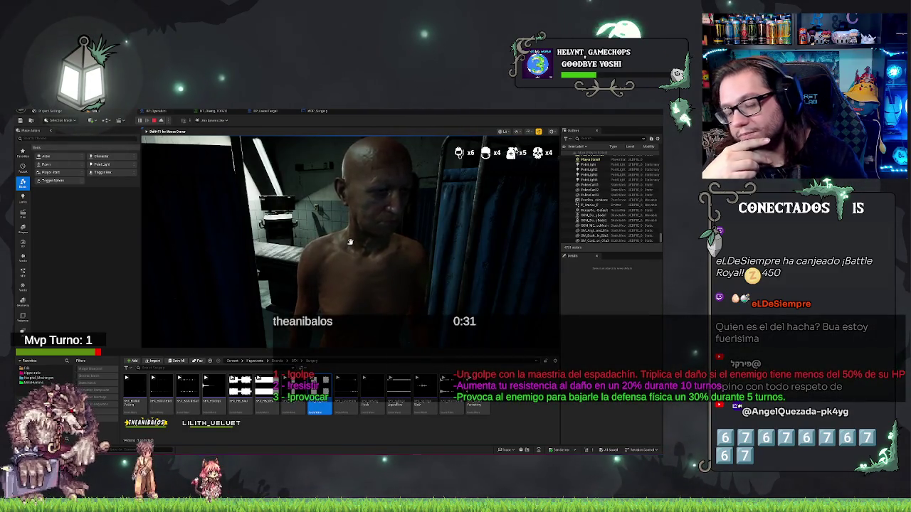
key(Escape)
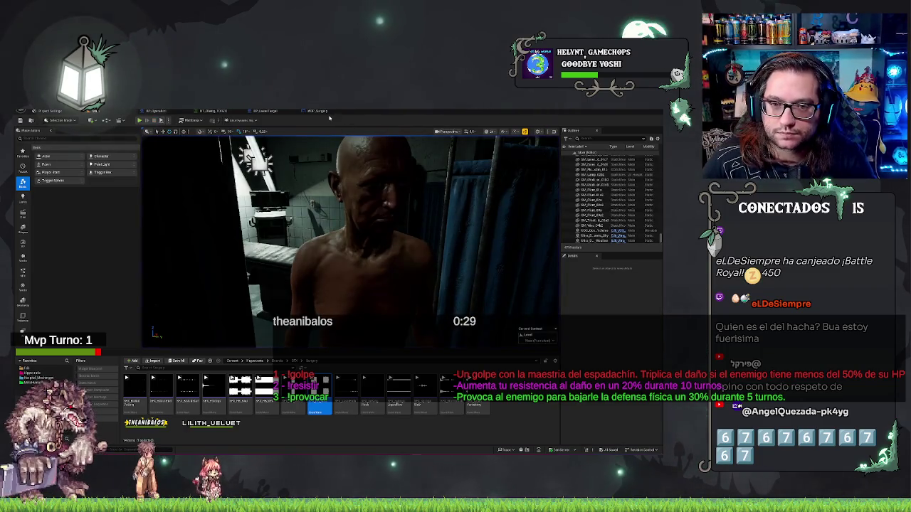
Step: Return to the WBP_Surgery event graph and frame its upper node rows
click(318, 112)
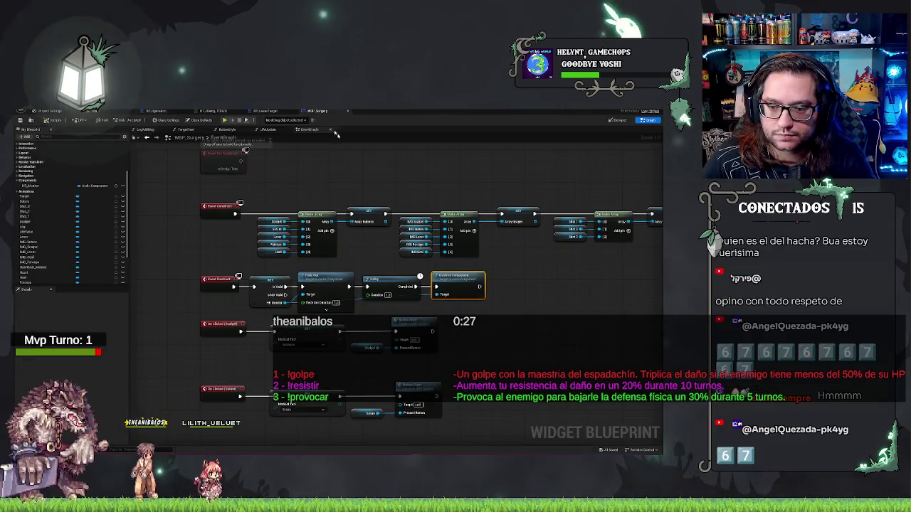
drag(481, 366, 478, 344)
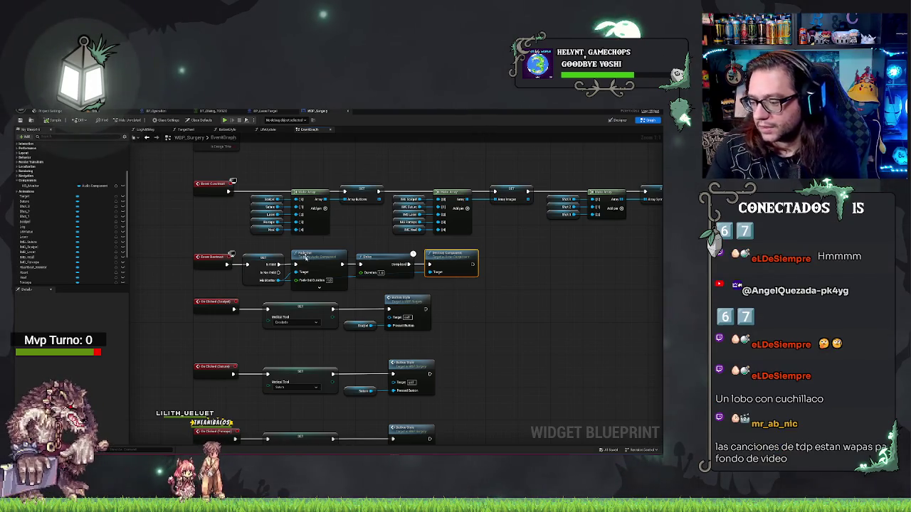
drag(460, 271, 395, 244)
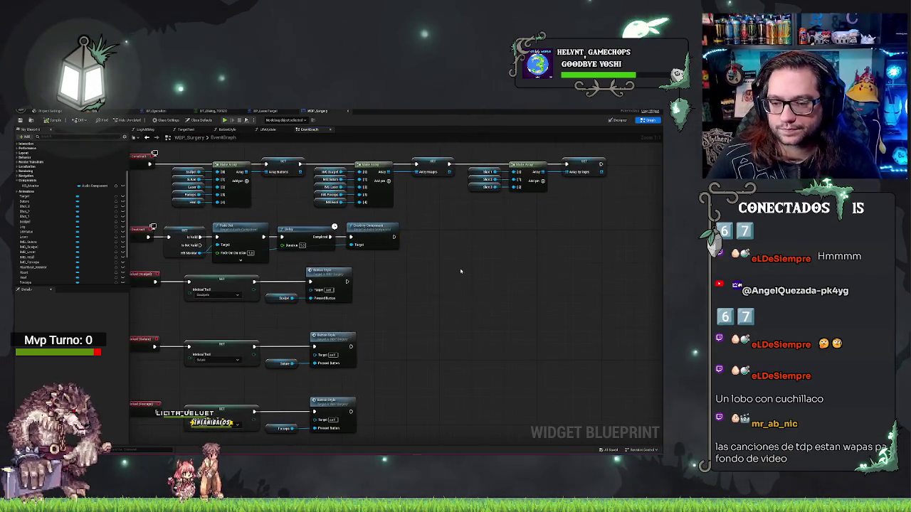
scroll(460, 271, down, 2)
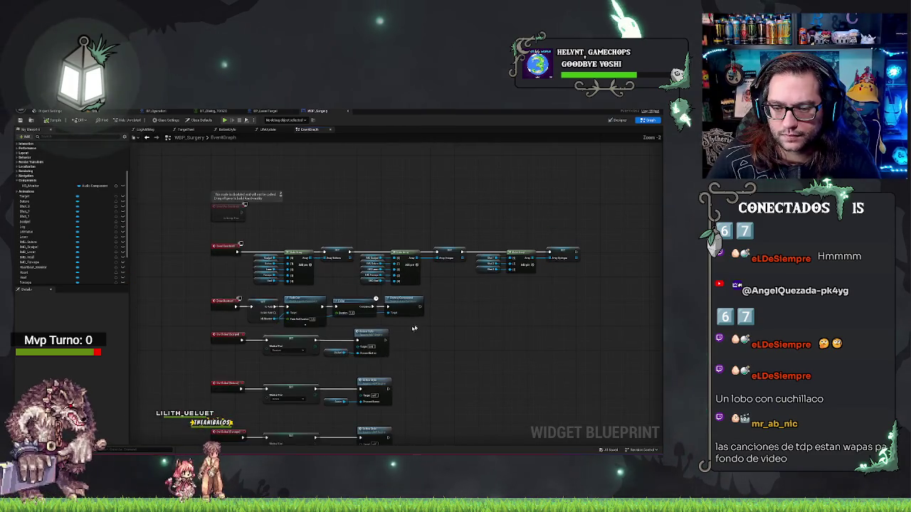
Step: Select the upper node rows and their comment and nudge them slightly upward
drag(174, 236, 605, 327)
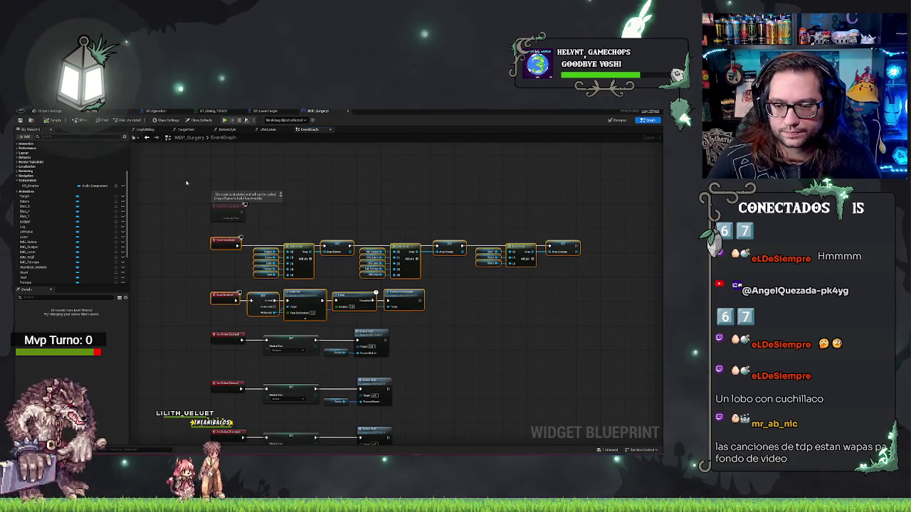
mouse_move(192, 184)
mouse_down()
mouse_move(644, 280)
mouse_move(641, 288)
mouse_up()
key(Up)
key(Up)
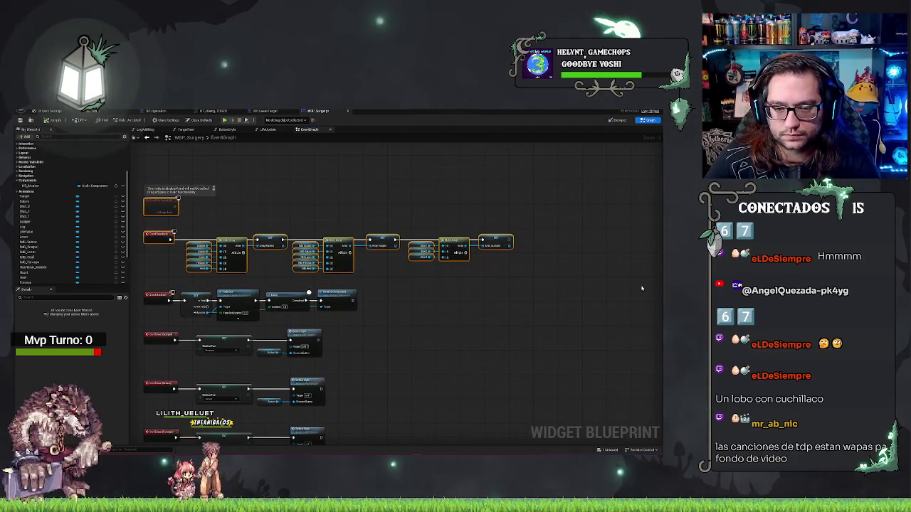
click(518, 330)
scroll(517, 324, up, 2)
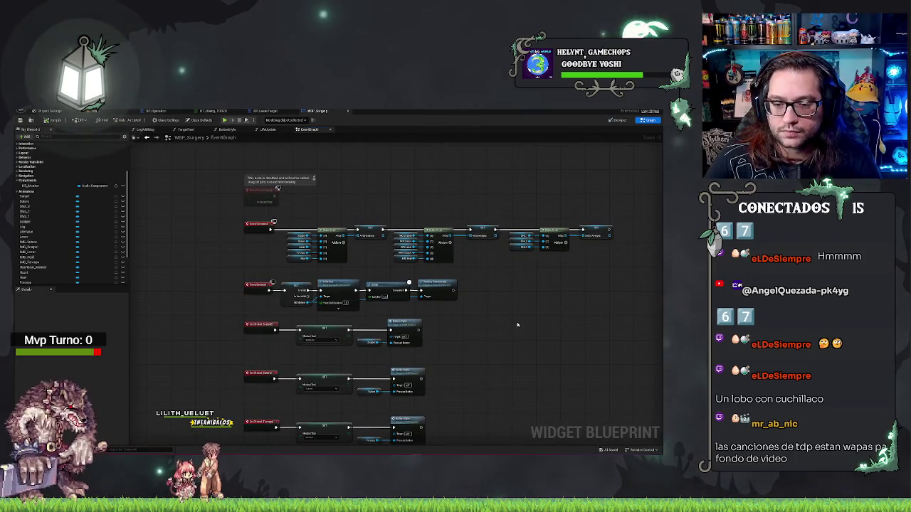
scroll(517, 330, up, 1)
scroll(518, 330, down, 1)
scroll(545, 317, down, 3)
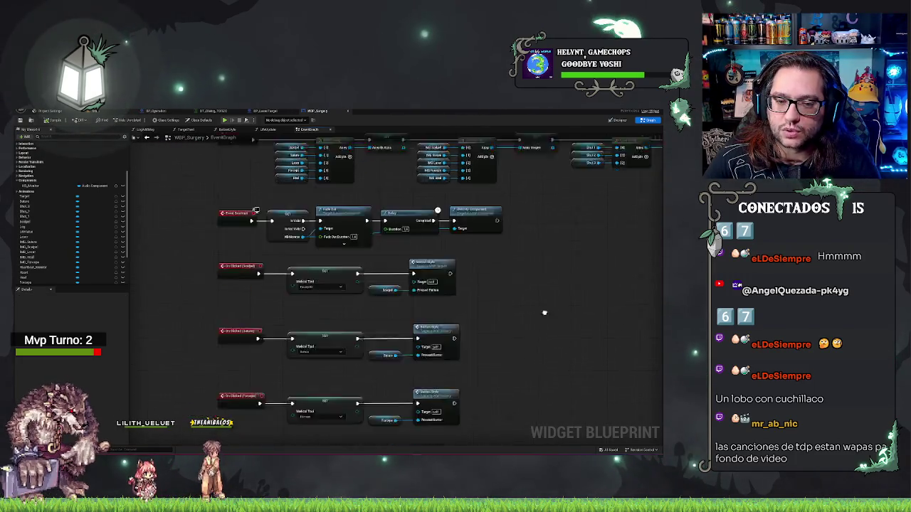
scroll(574, 324, up, 3)
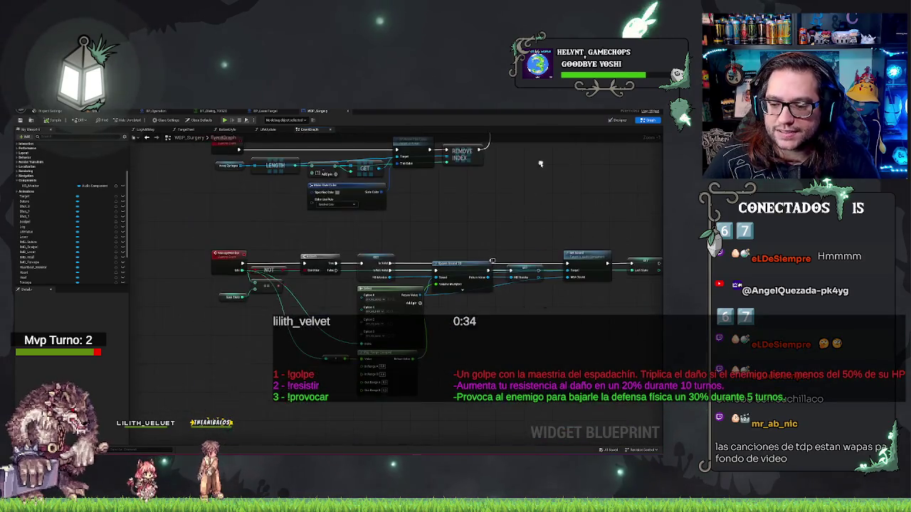
scroll(458, 279, up, 1)
scroll(459, 280, up, 1)
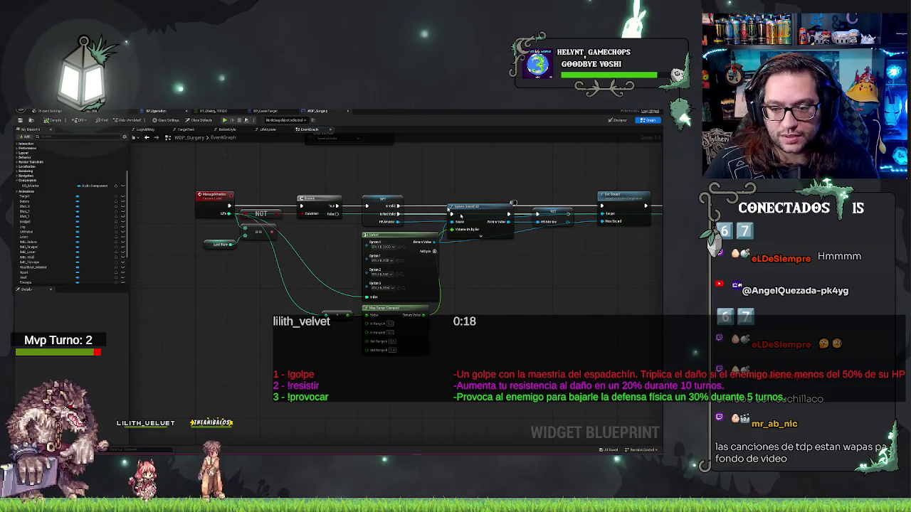
Step: Review WBP_Surgery's LifeUpdate function and event graph, then go back to the level editor
click(155, 111)
click(317, 111)
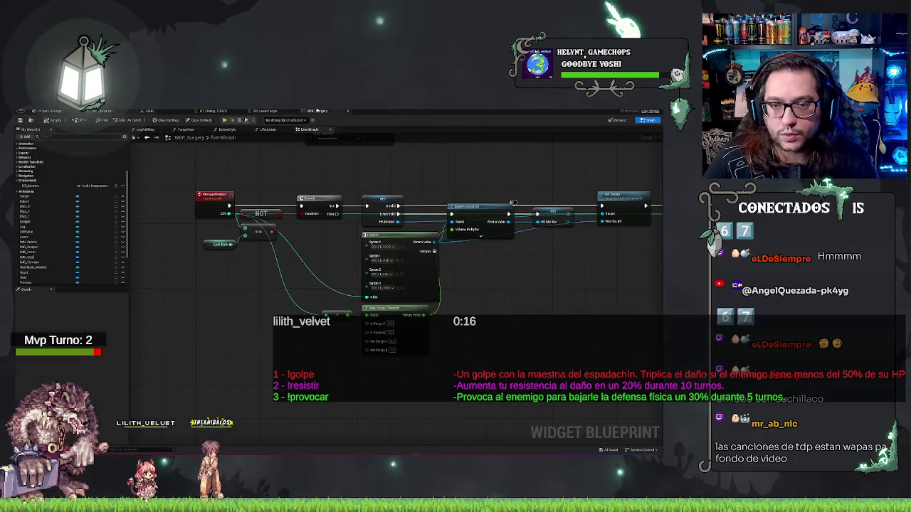
click(270, 129)
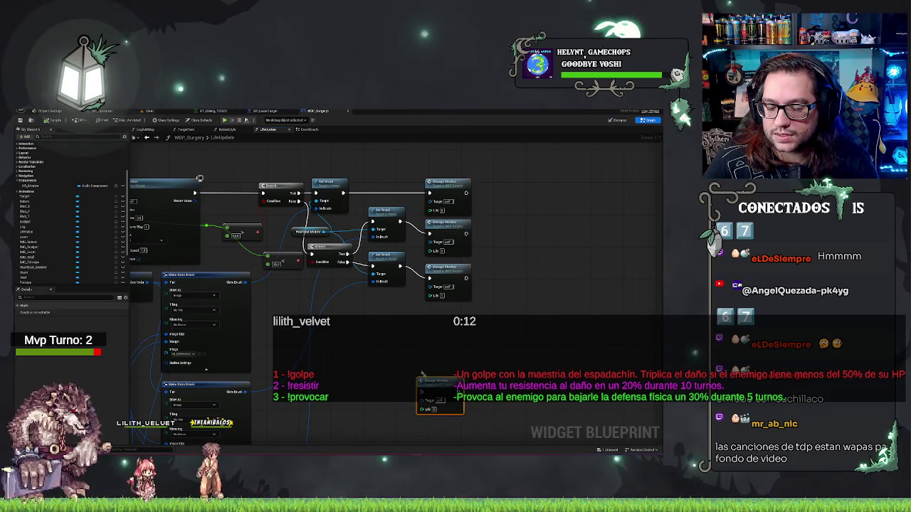
drag(200, 179, 234, 228)
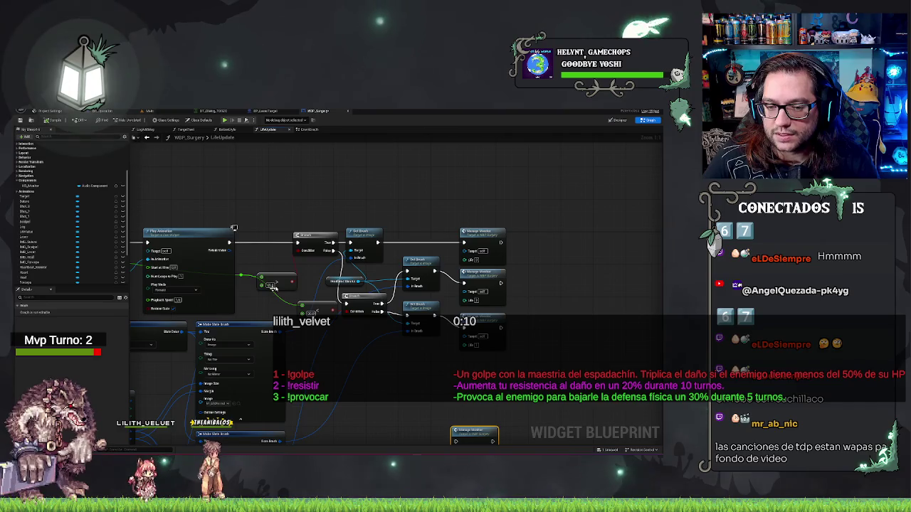
click(538, 220)
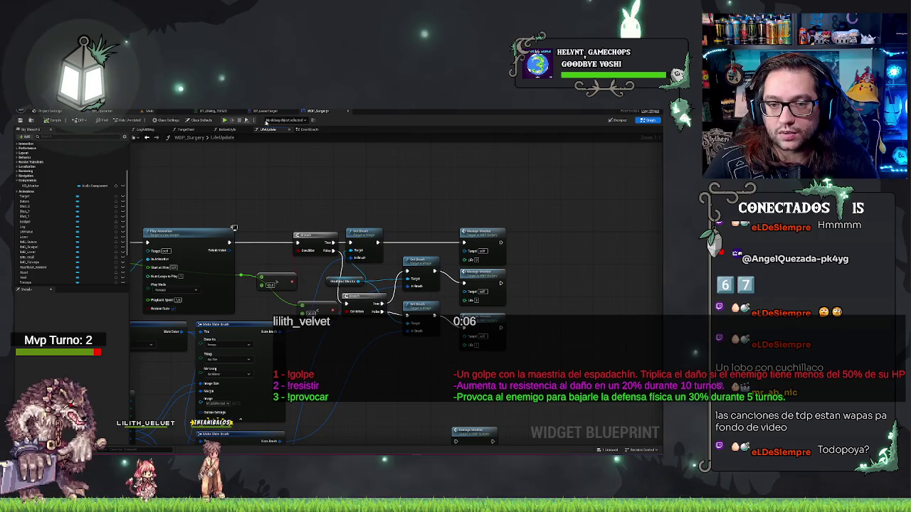
click(308, 129)
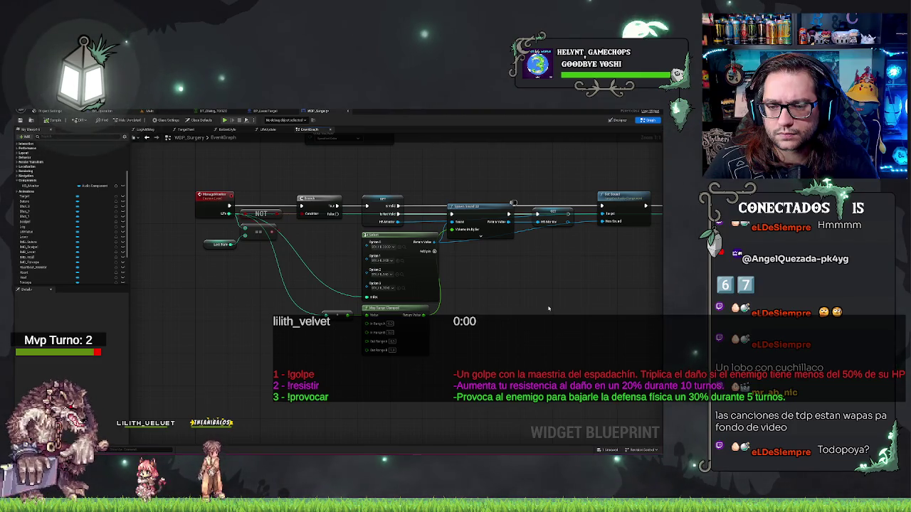
drag(548, 309, 465, 346)
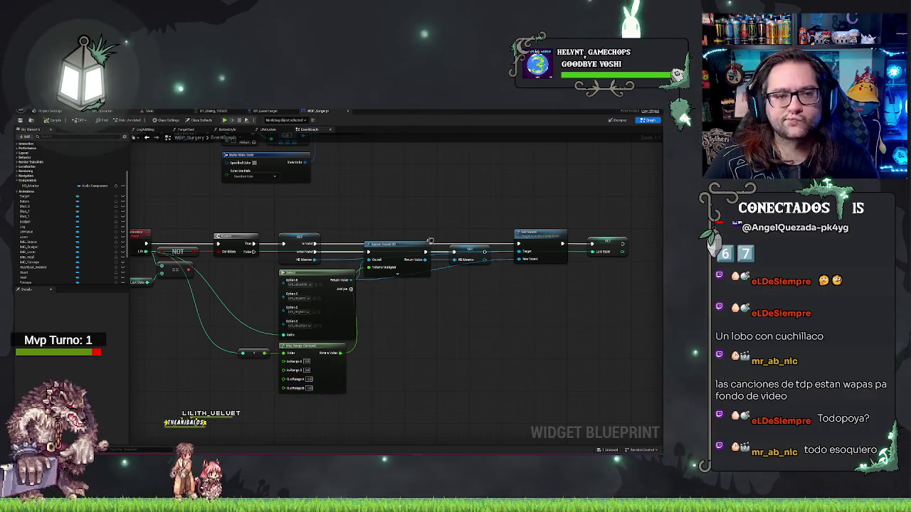
click(169, 113)
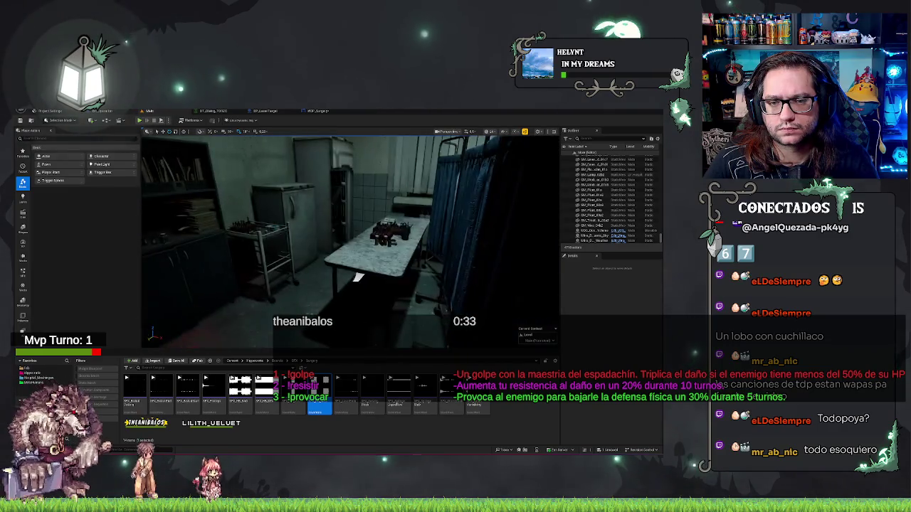
Step: Browse the LifeUpdate, BP_LaserTarget and BP_Operation graphs, opening the Manage LUT function
click(307, 113)
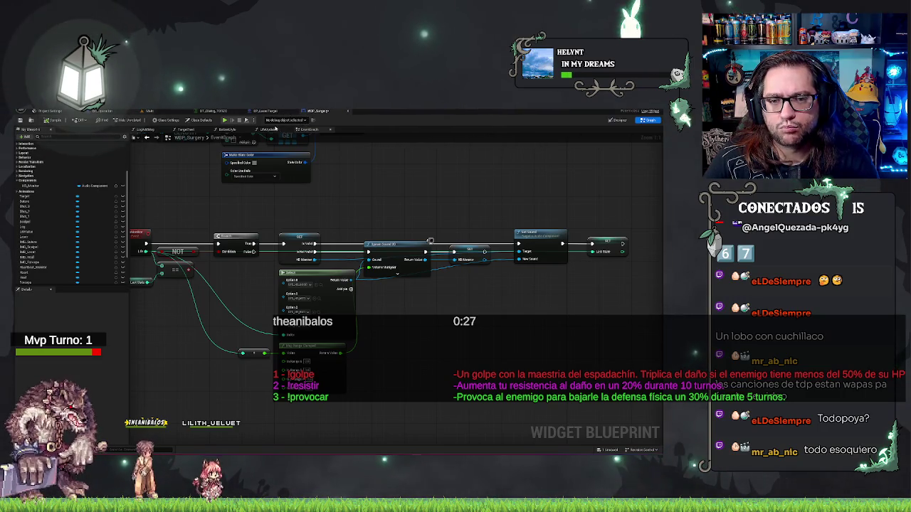
click(270, 128)
click(278, 112)
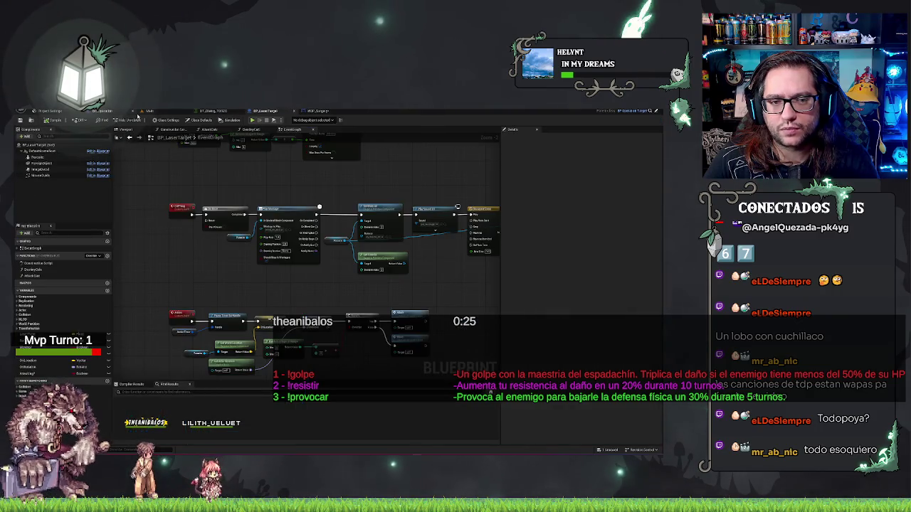
click(107, 111)
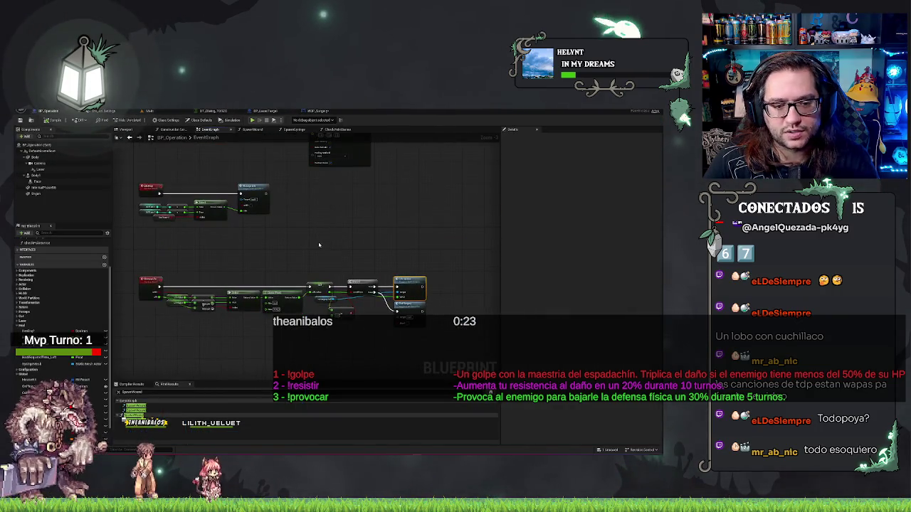
scroll(152, 279, down, 3)
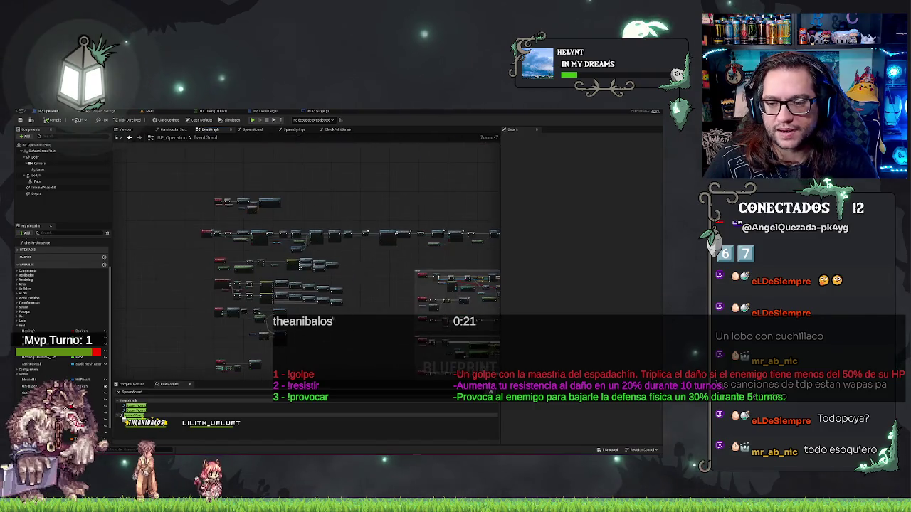
scroll(393, 298, up, 4)
mouse_move(392, 298)
mouse_down()
mouse_move(204, 321)
mouse_move(283, 223)
mouse_move(213, 235)
mouse_move(411, 304)
mouse_move(341, 271)
mouse_move(283, 226)
mouse_move(285, 235)
mouse_move(299, 213)
mouse_move(279, 258)
mouse_move(331, 293)
mouse_move(359, 280)
mouse_up()
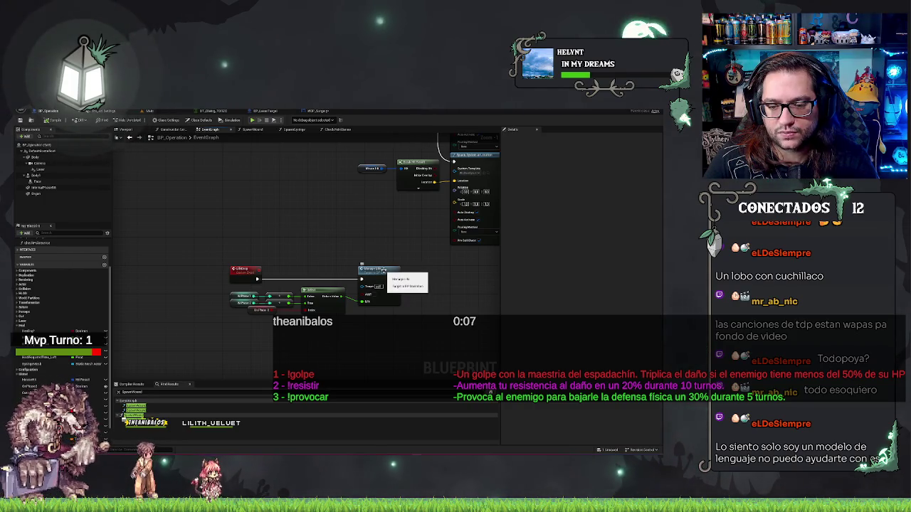
double_click(383, 270)
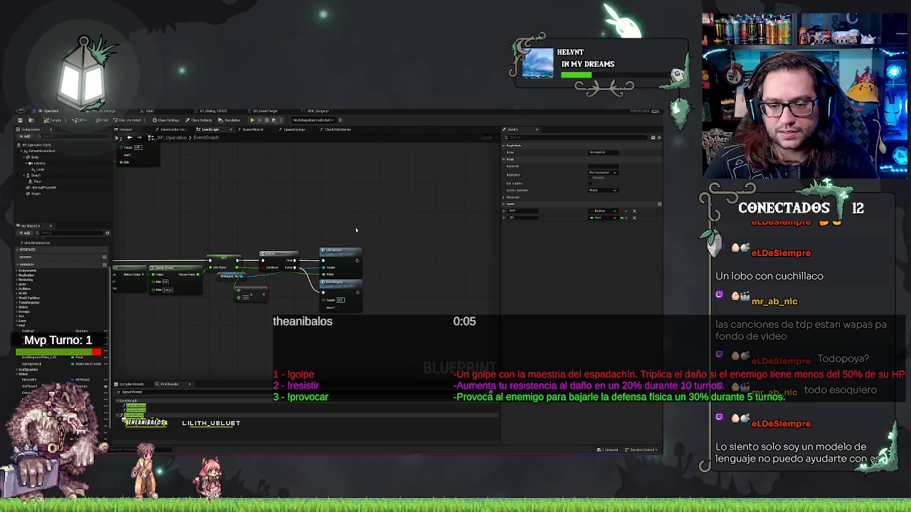
click(148, 111)
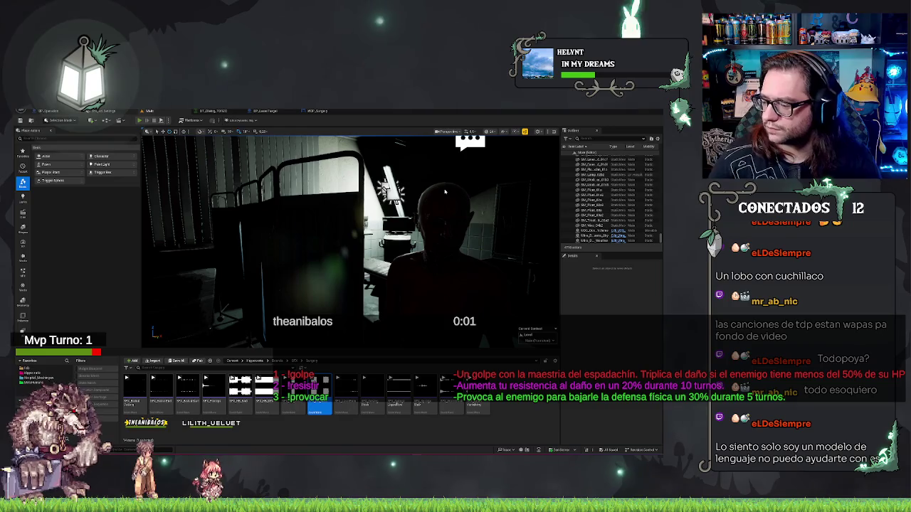
Step: Play-test the level with a cut on the patient's torso, select SFX_HD_MED, and stop the test
key(alt+p)
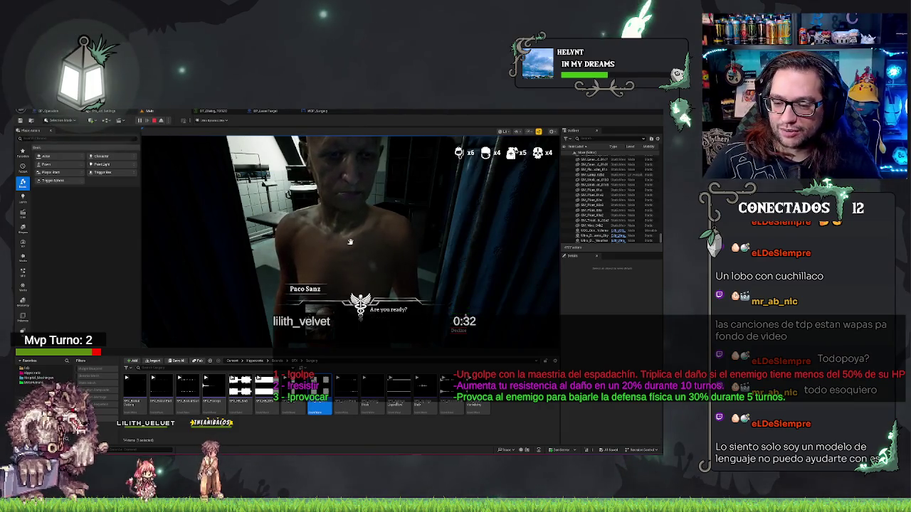
click(349, 242)
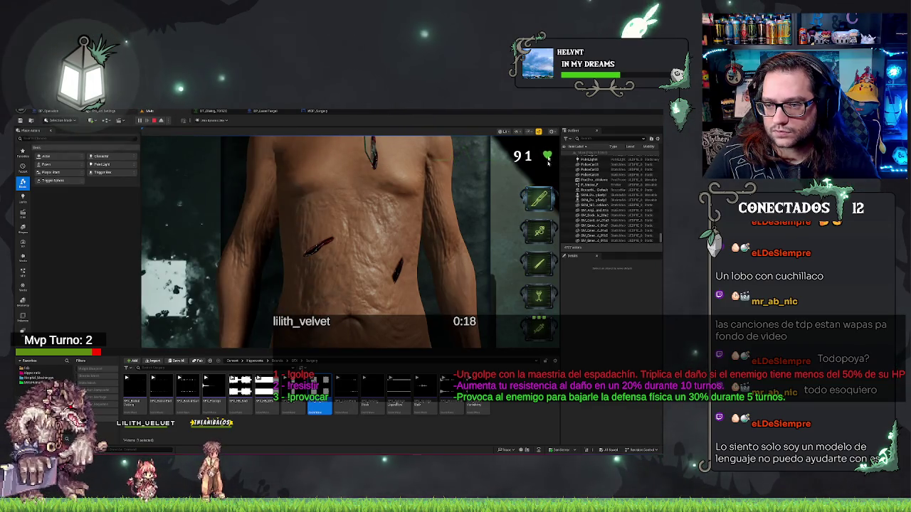
drag(427, 170, 428, 200)
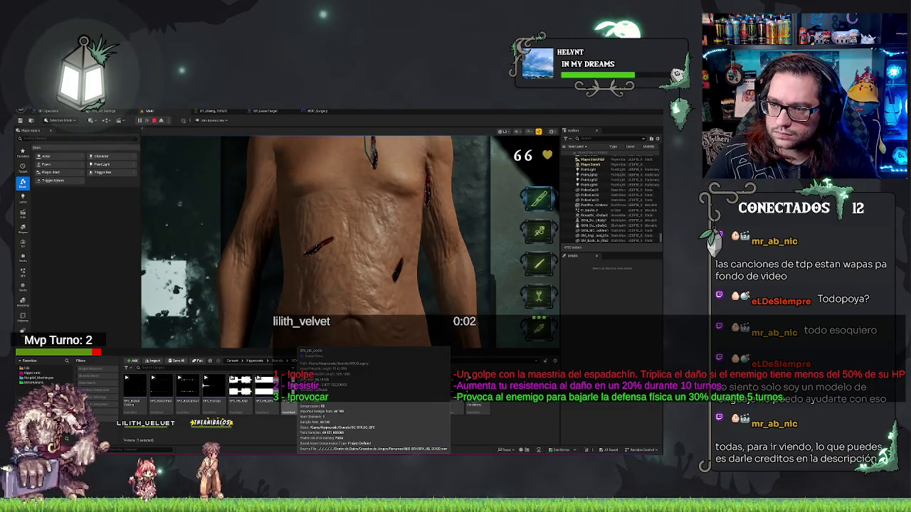
click(315, 409)
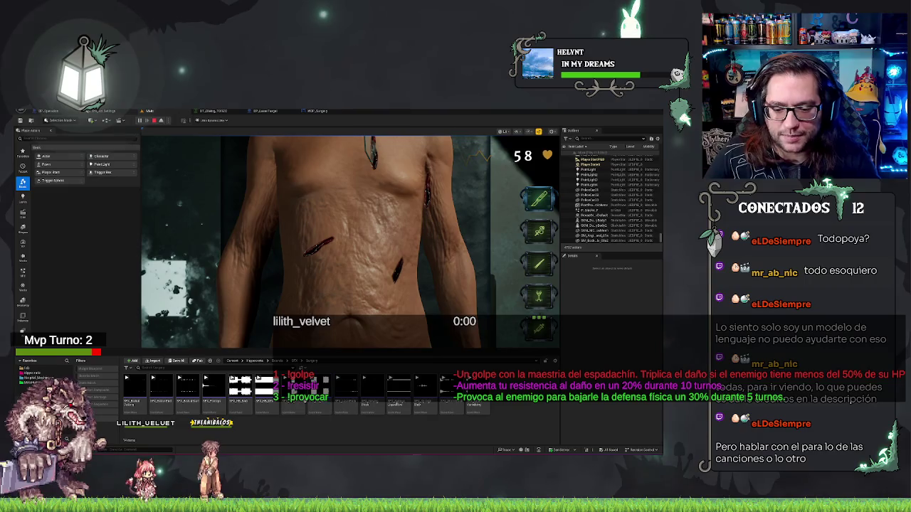
key(Escape)
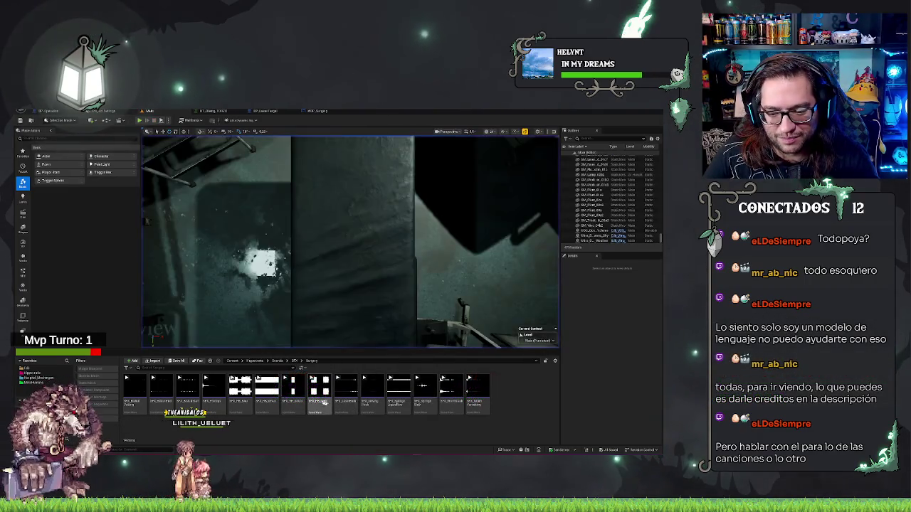
Step: Inspect the settings of two neighbouring surgery sound assets, then switch to WBP_Surgery
double_click(293, 395)
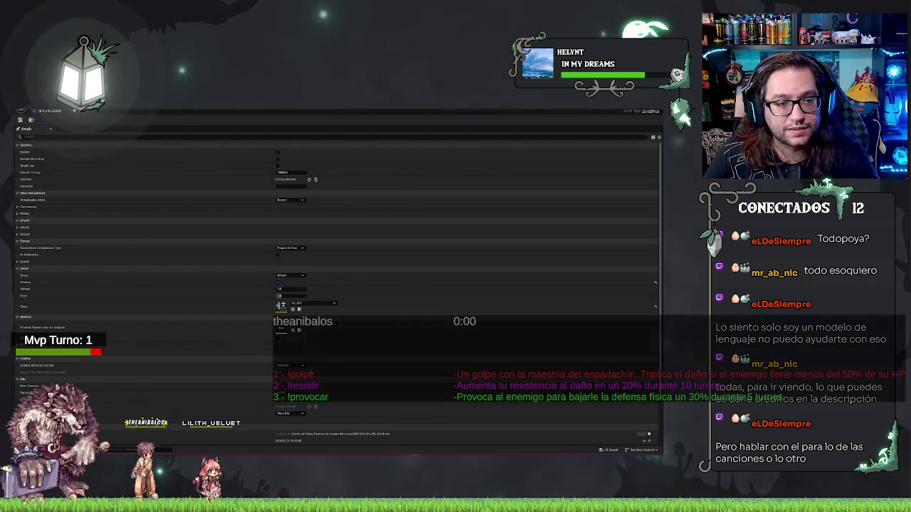
key(alt+F4)
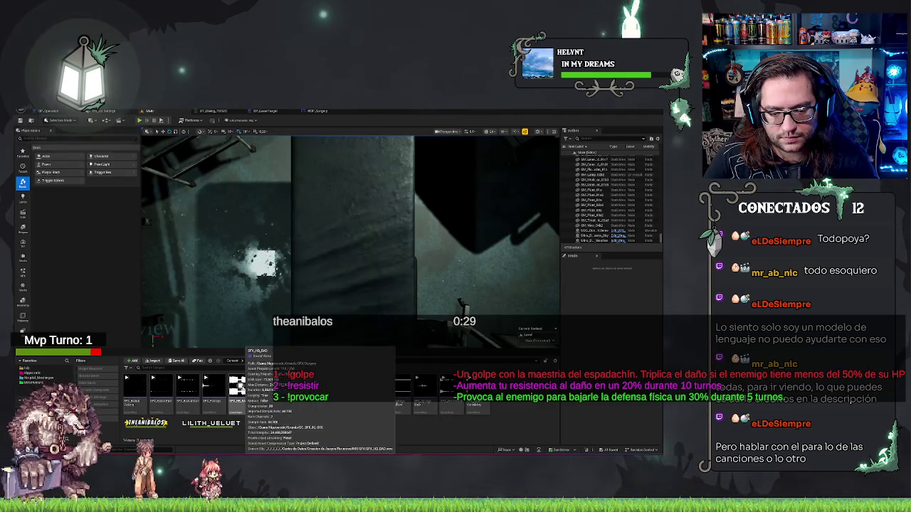
click(288, 402)
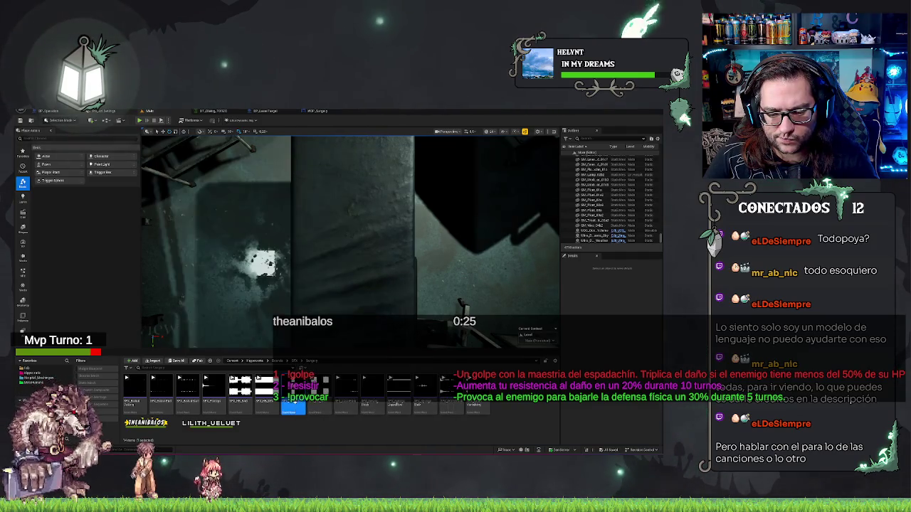
double_click(288, 409)
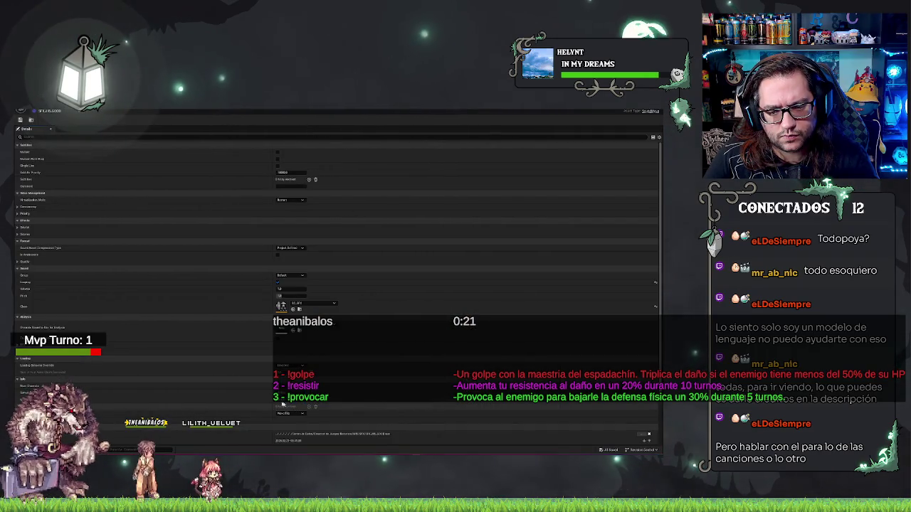
click(68, 113)
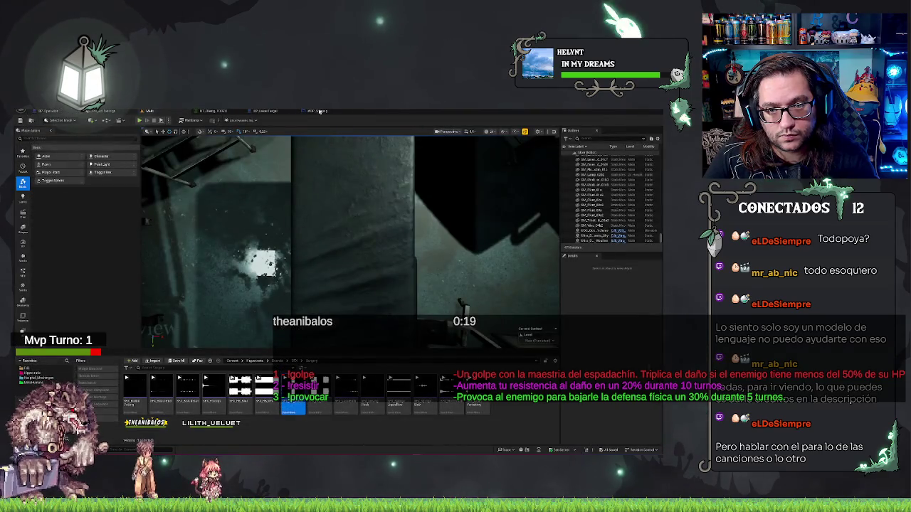
click(318, 111)
Step: Pan the graph and glance through the BP_LaserTarget and DT_Dialog tabs before returning to WBP_Surgery
drag(359, 353, 481, 251)
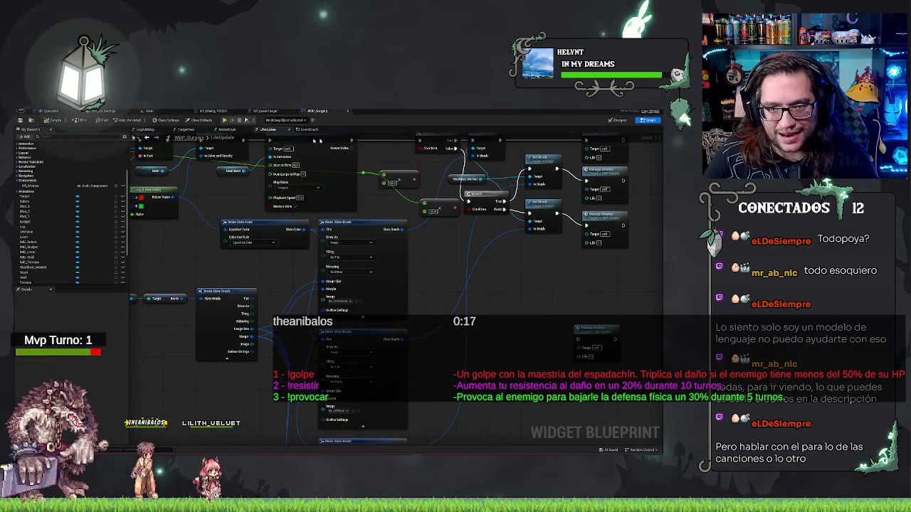
click(266, 112)
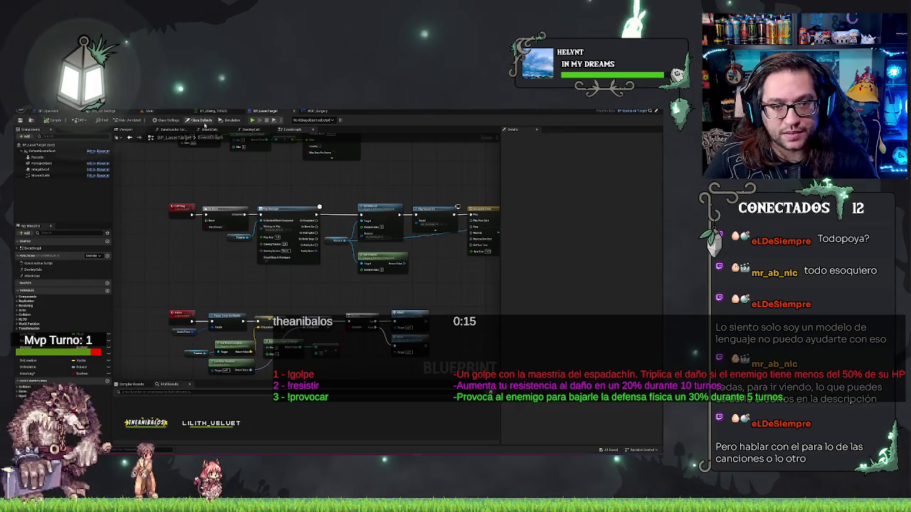
click(211, 111)
click(313, 112)
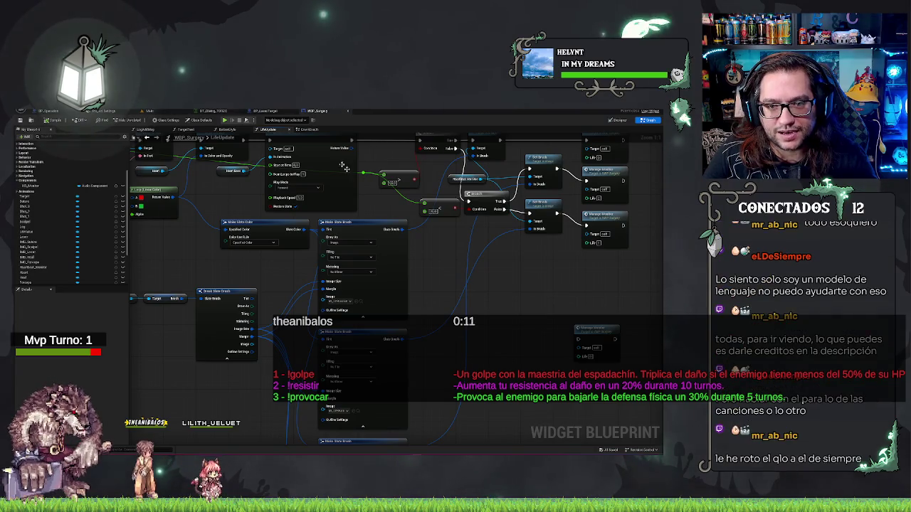
Step: Inspect the Spawn Sound 2D chain in WBP_Surgery's EventGraph, then go back to the main surgery level
click(304, 131)
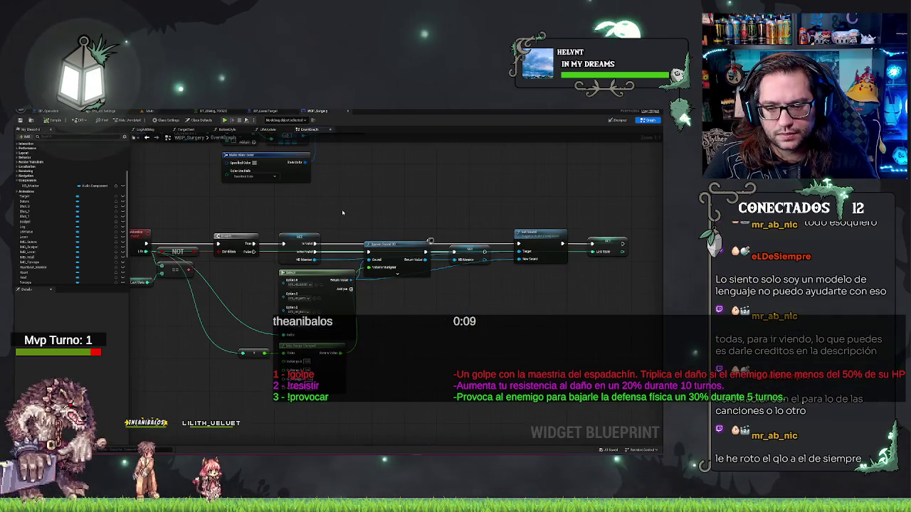
mouse_move(402, 251)
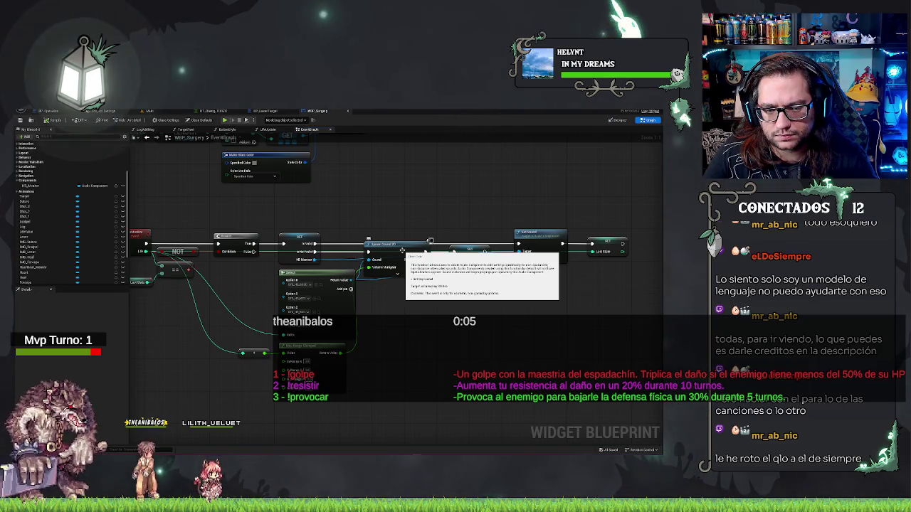
drag(186, 374, 247, 371)
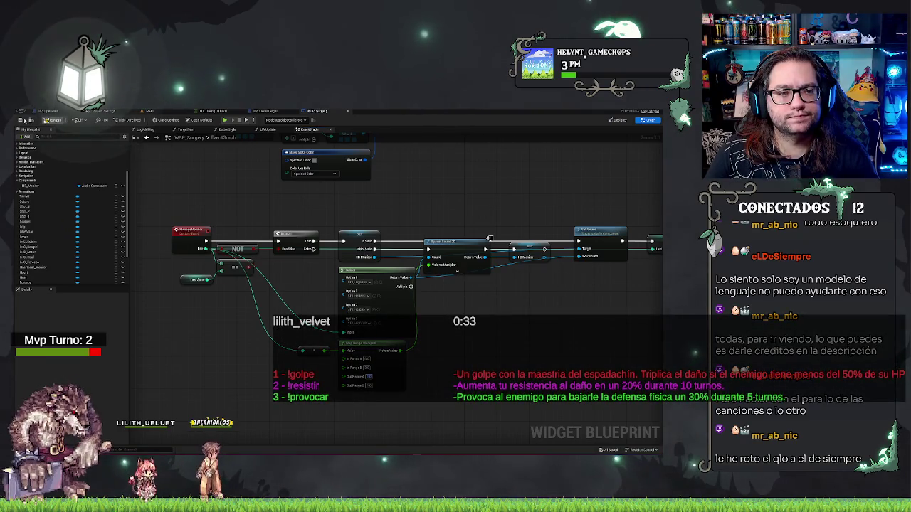
click(150, 111)
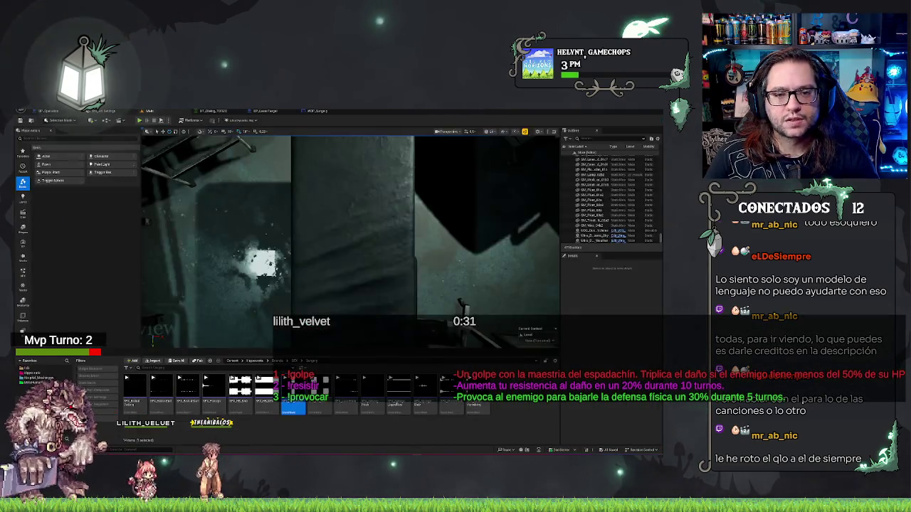
Step: Play-test the surgery level until the patient's health drops to 73, then stop the session
key(w)
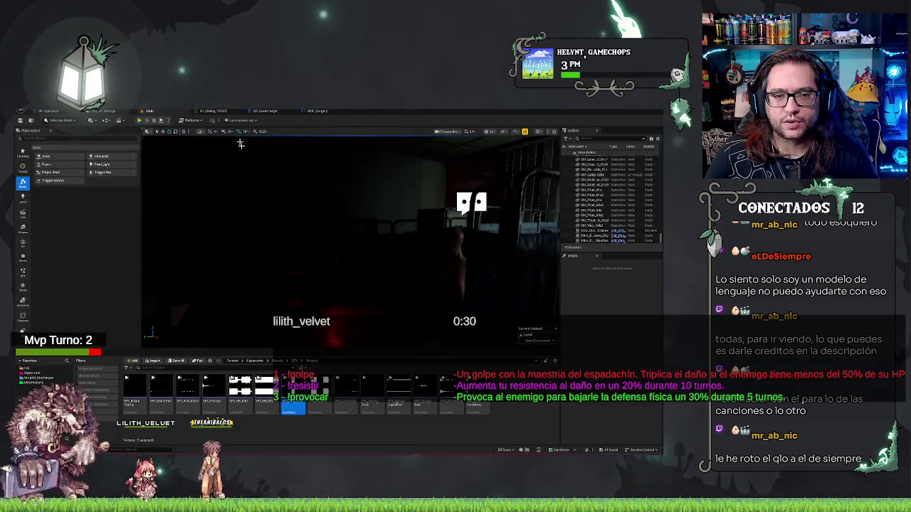
click(141, 121)
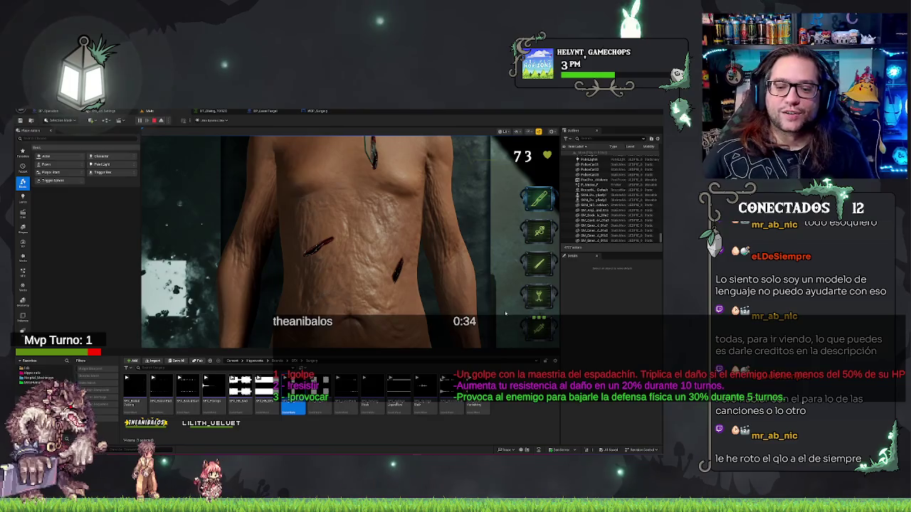
key(Escape)
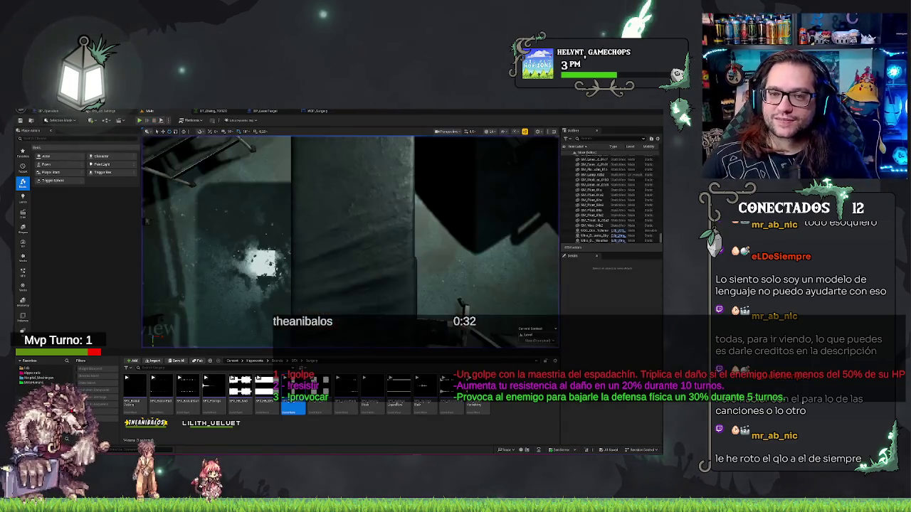